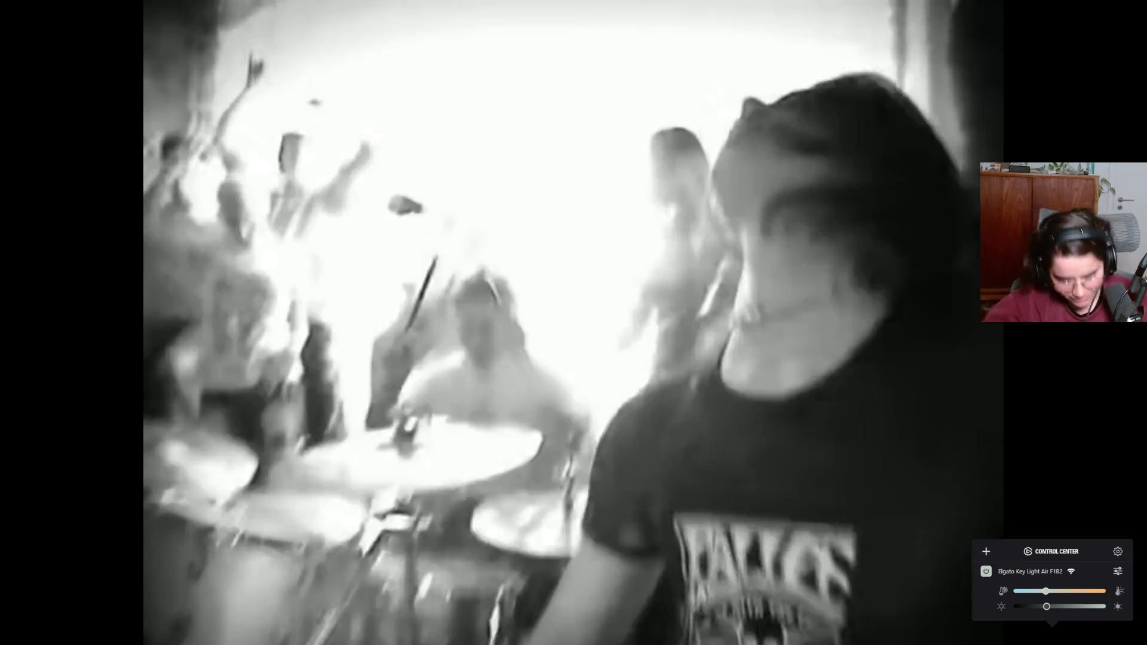
# Exit full screen on Tokio Hotel's 'Schrei' video so its title, description and comments show.
pyautogui.moveTo(790, 555)
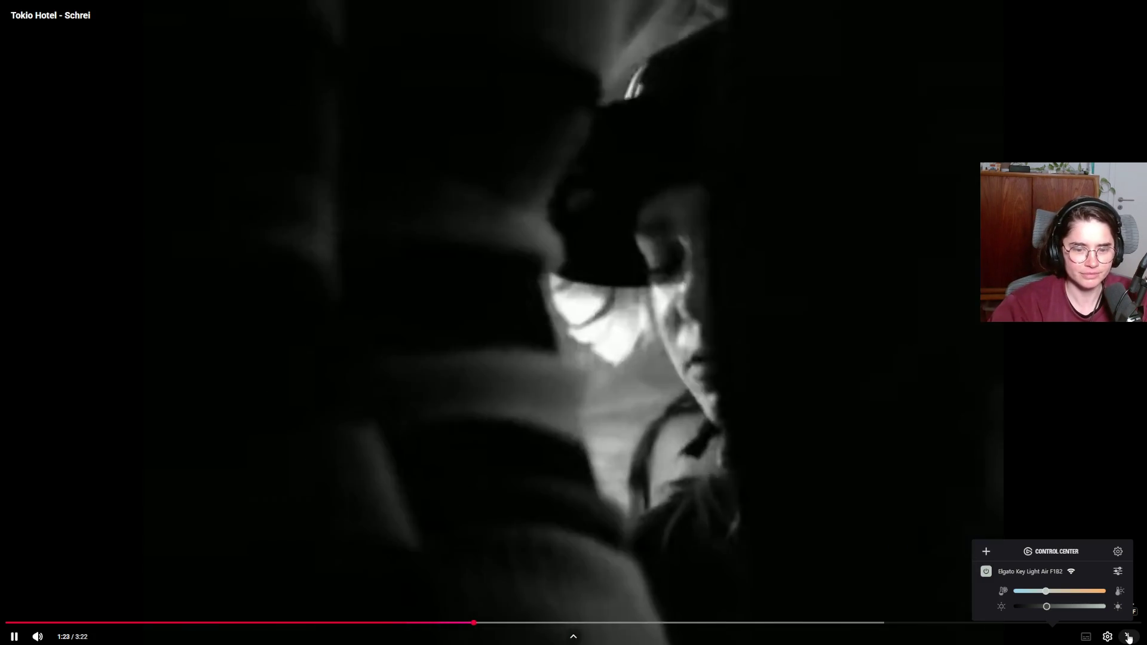
pyautogui.click(1128, 638)
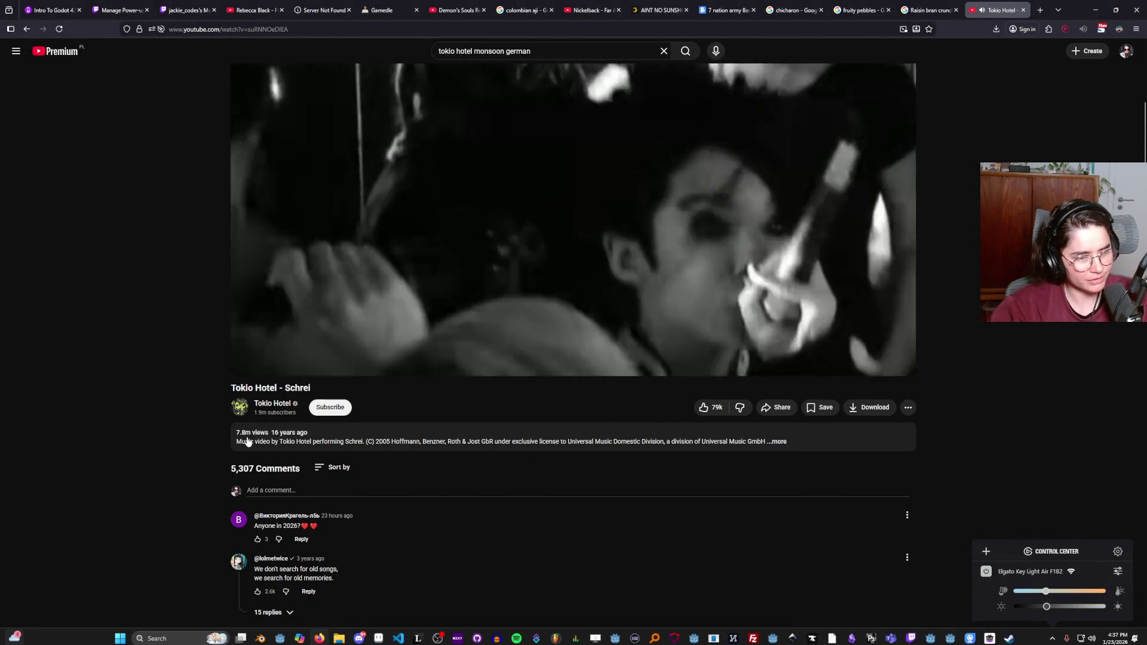
# Pause the 'Schrei' video and bring up Godot's Dungeon Roll project with Globals.gd open.
pyautogui.scroll(-2, 249, 439)
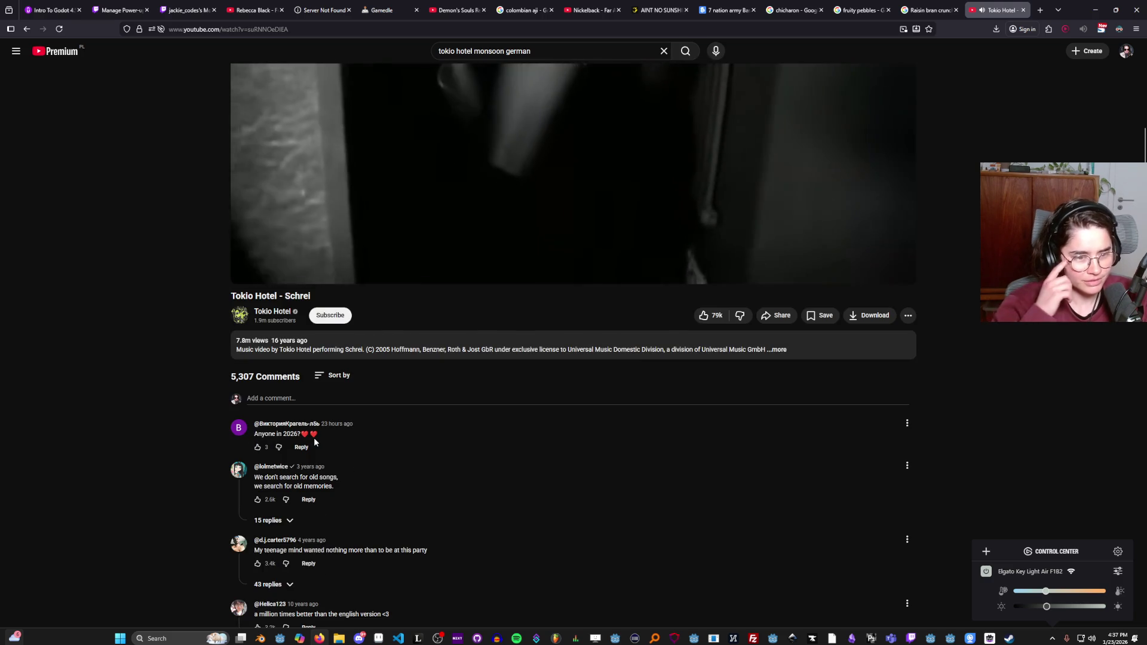
pyautogui.scroll(3, 461, 489)
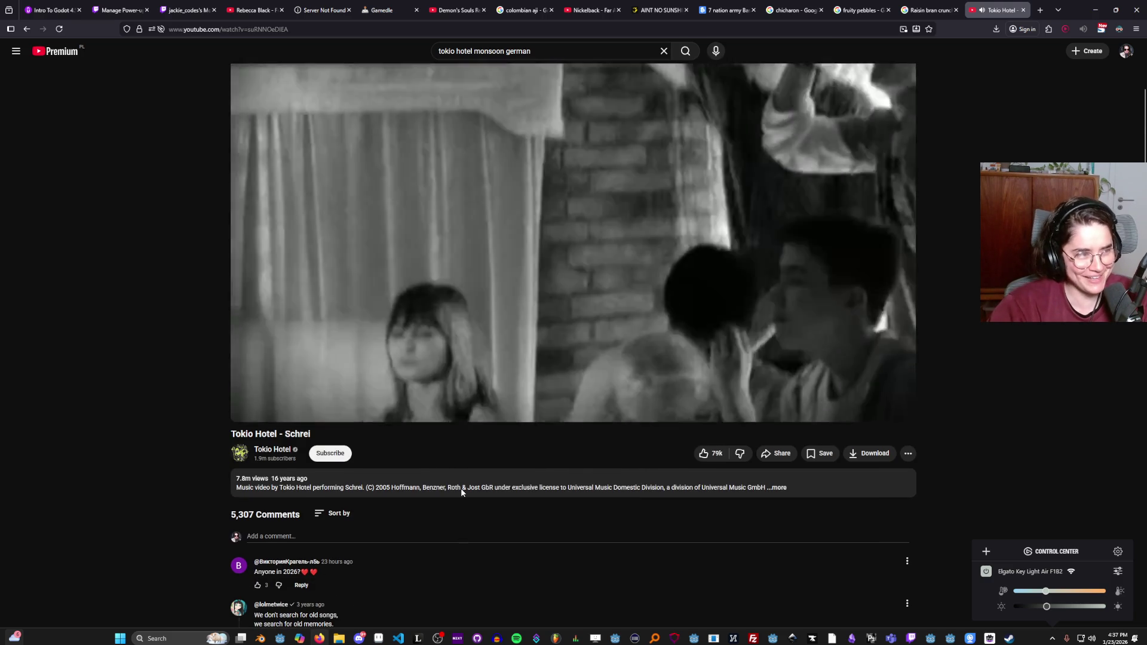
pyautogui.scroll(-4, 460, 514)
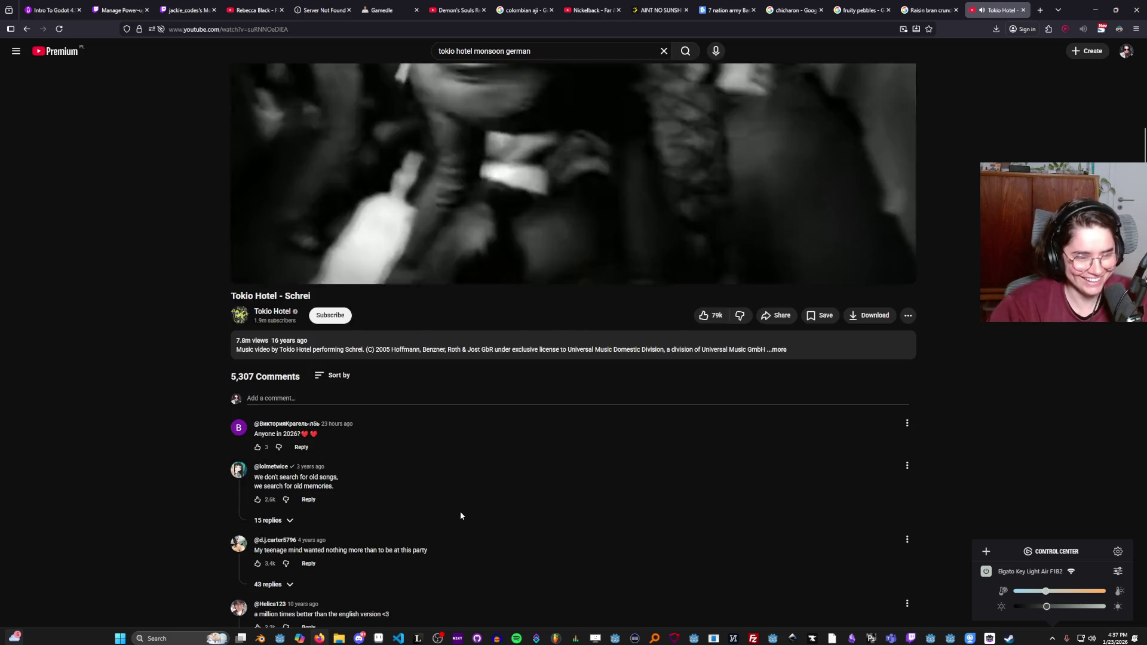
pyautogui.scroll(3, 460, 515)
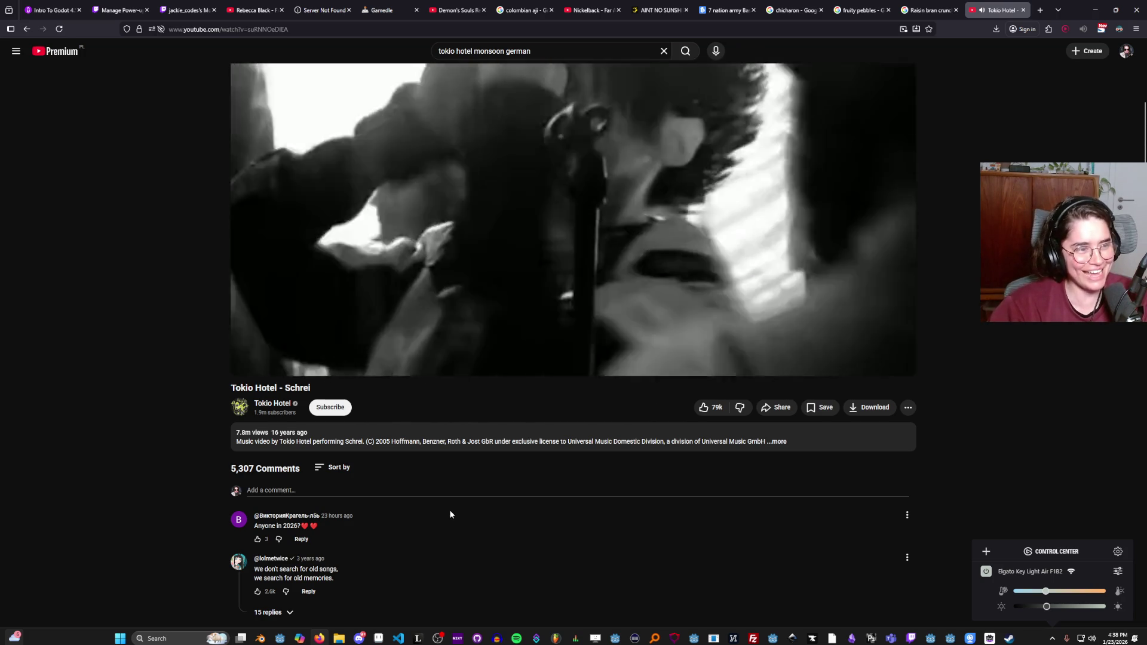
pyautogui.scroll(5, 451, 511)
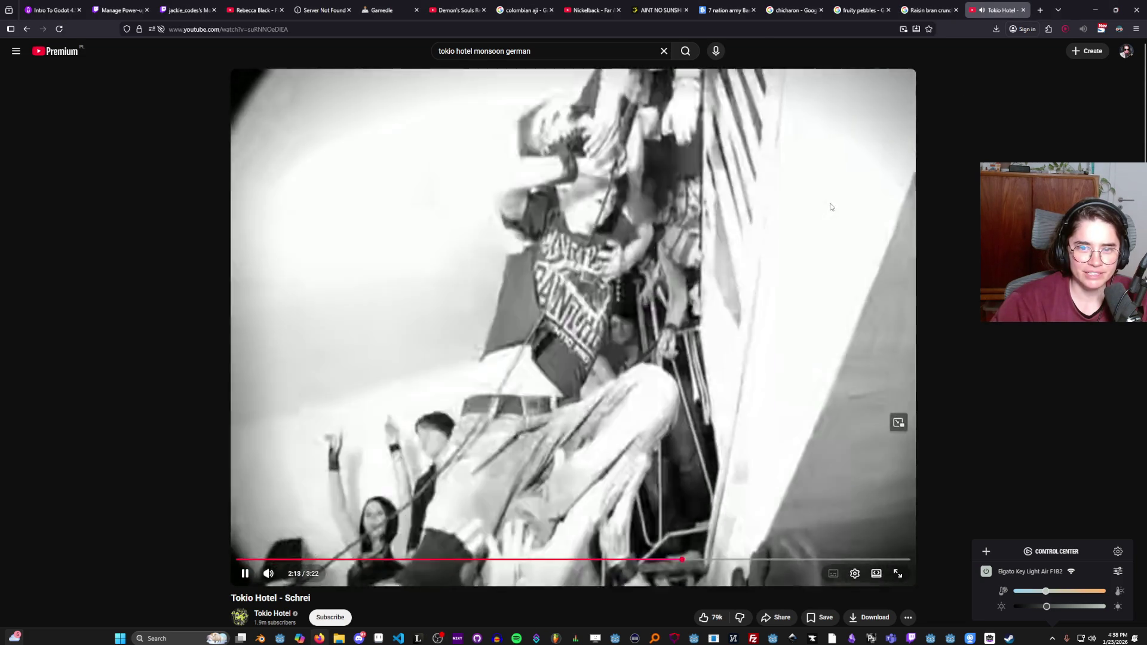
pyautogui.click(878, 217)
pyautogui.hotkey('alt', 'Tab')
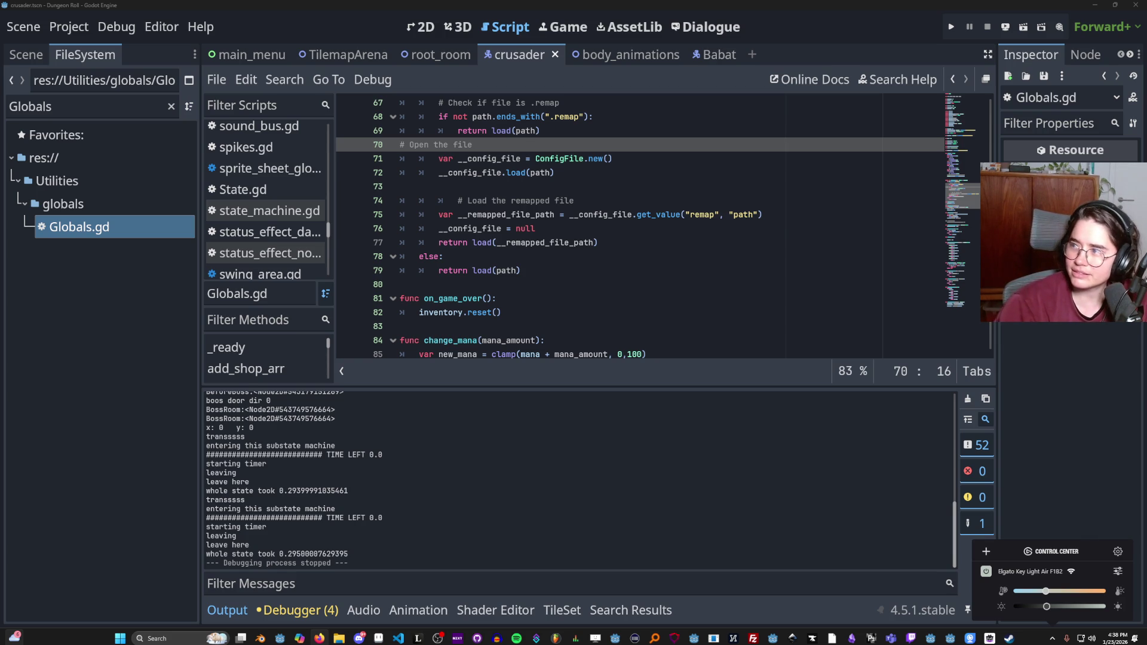
# Back in Firefox, play Rammstein's 'Du Hast' official 4K video from the first search result.
pyautogui.hotkey('alt', 'Tab')
pyautogui.click(427, 134)
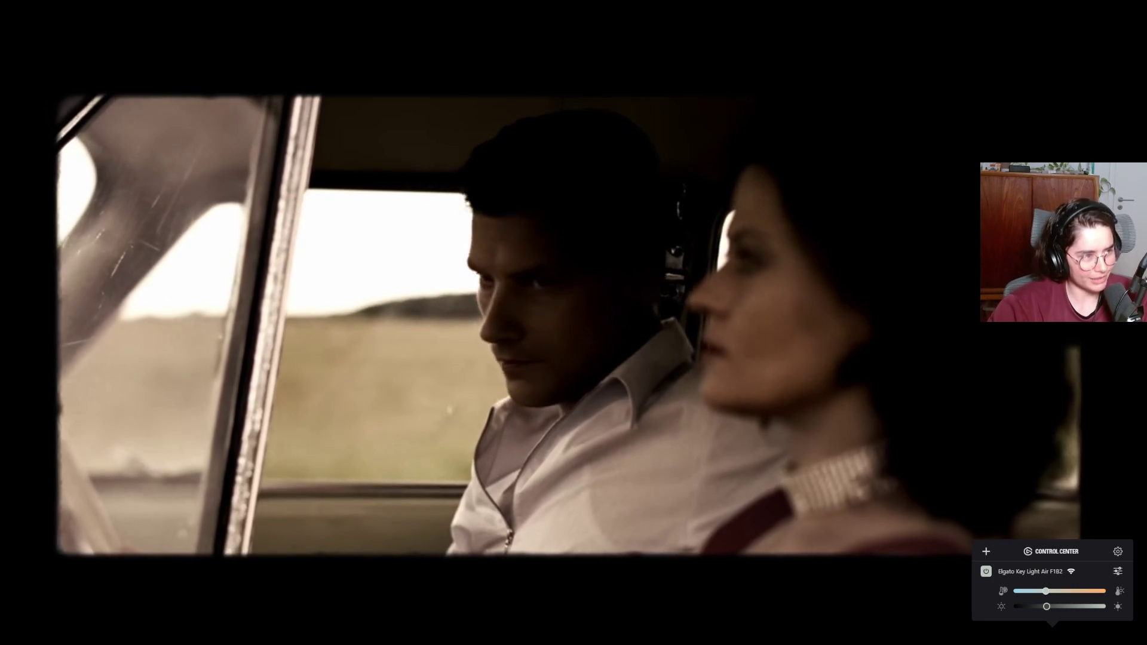
# Enter '99 luf' in the YouTube search box to list the 99 luftballons suggestions.
pyautogui.moveTo(311, 485)
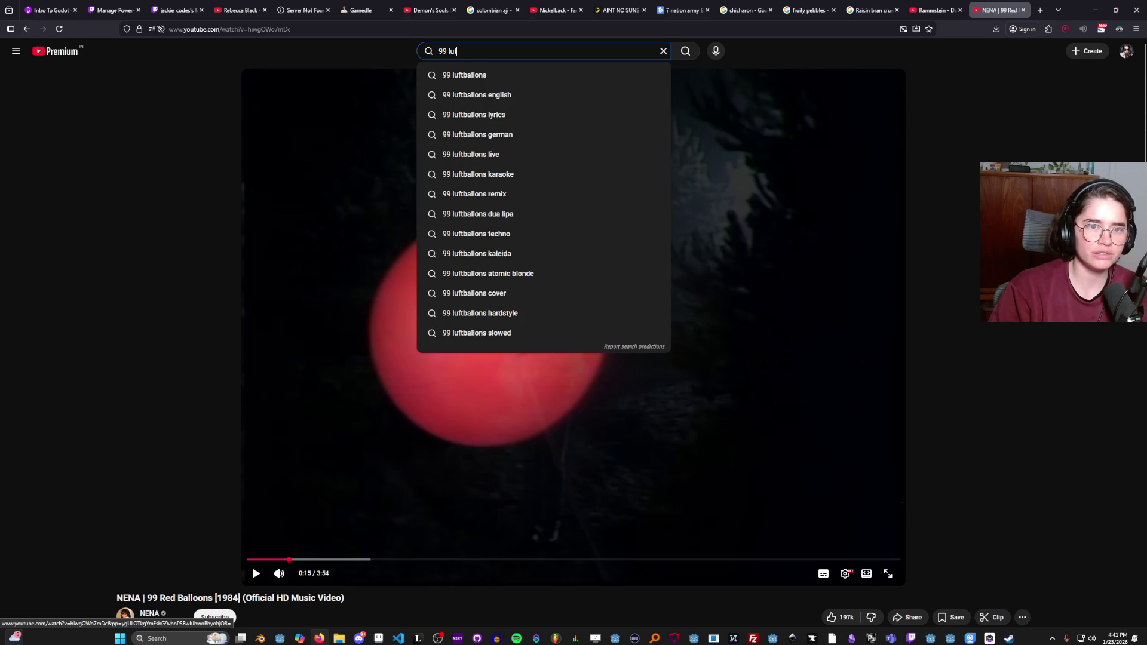
# Search '99 luftballons english' and open NENA's '99 Luftballons [1983]' official video.
pyautogui.click(454, 95)
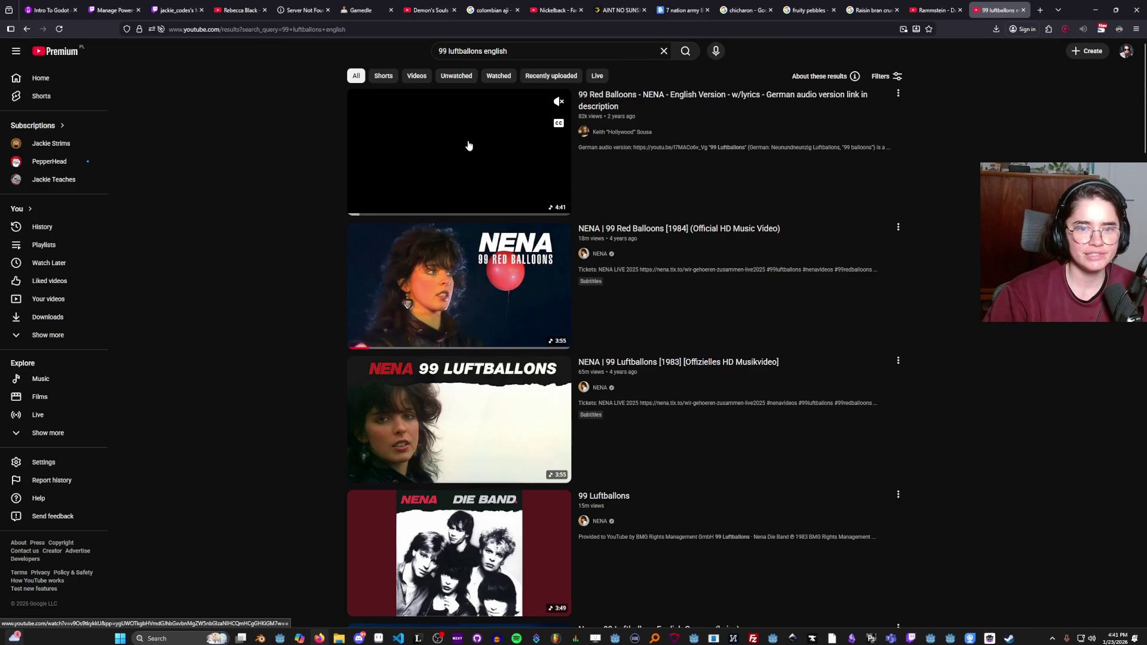
pyautogui.click(442, 400)
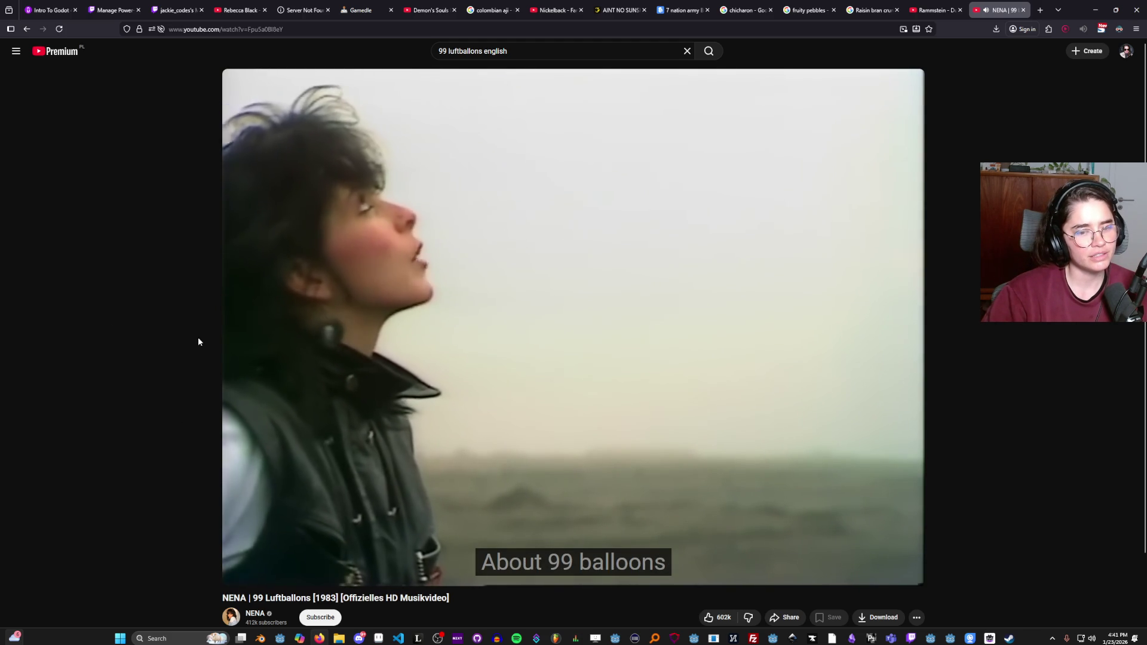
pyautogui.scroll(-2, 200, 338)
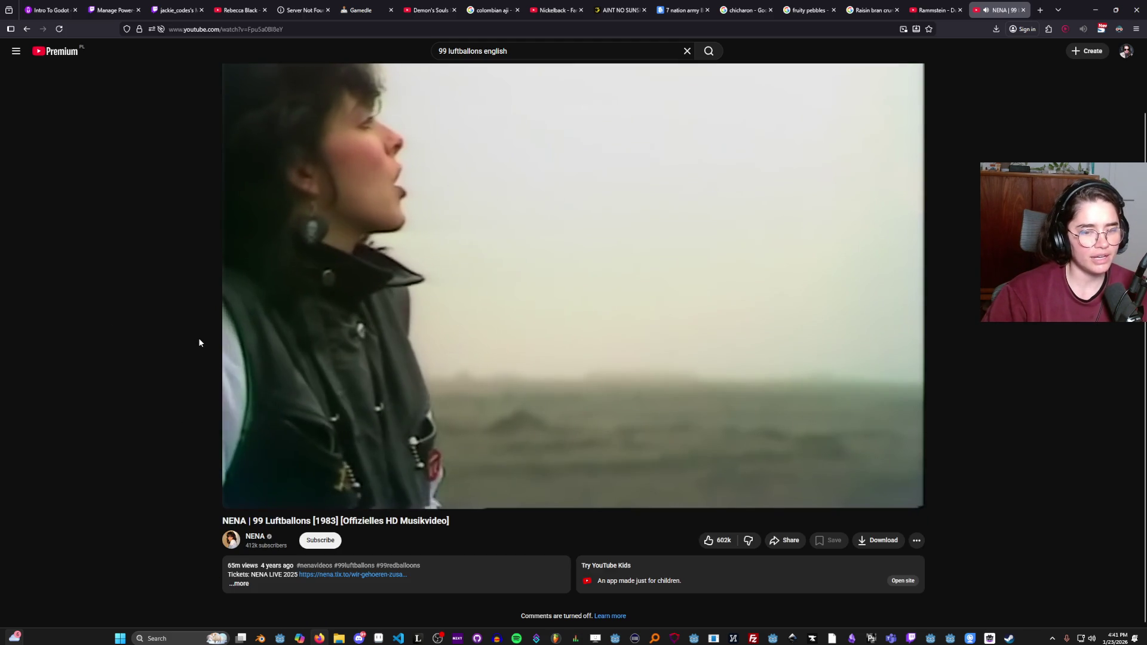
pyautogui.scroll(2, 192, 348)
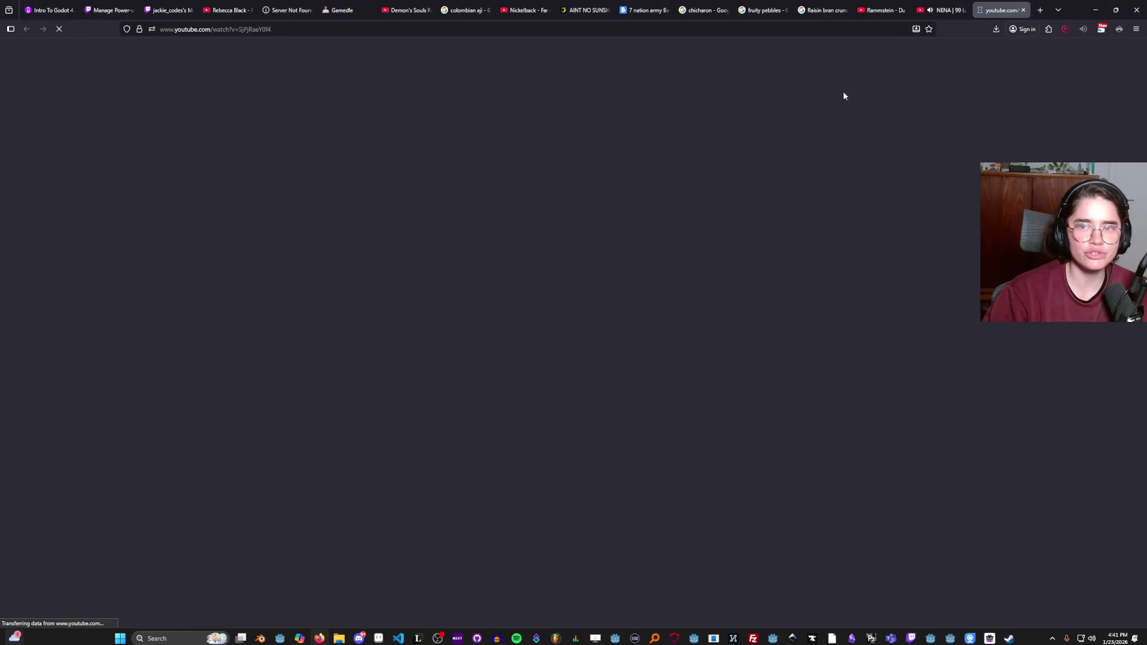
# Close the NENA tab, view the 01 video full screen briefly, then return to Godot's Globals.gd.
pyautogui.click(965, 11)
pyautogui.click(964, 10)
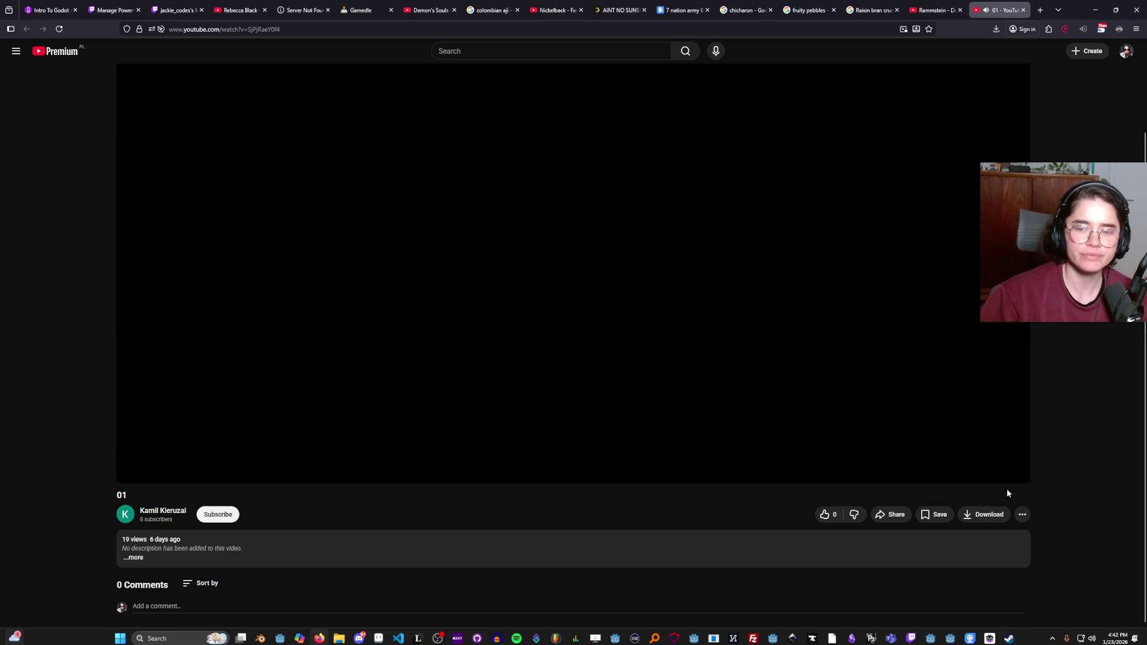
pyautogui.click(1013, 474)
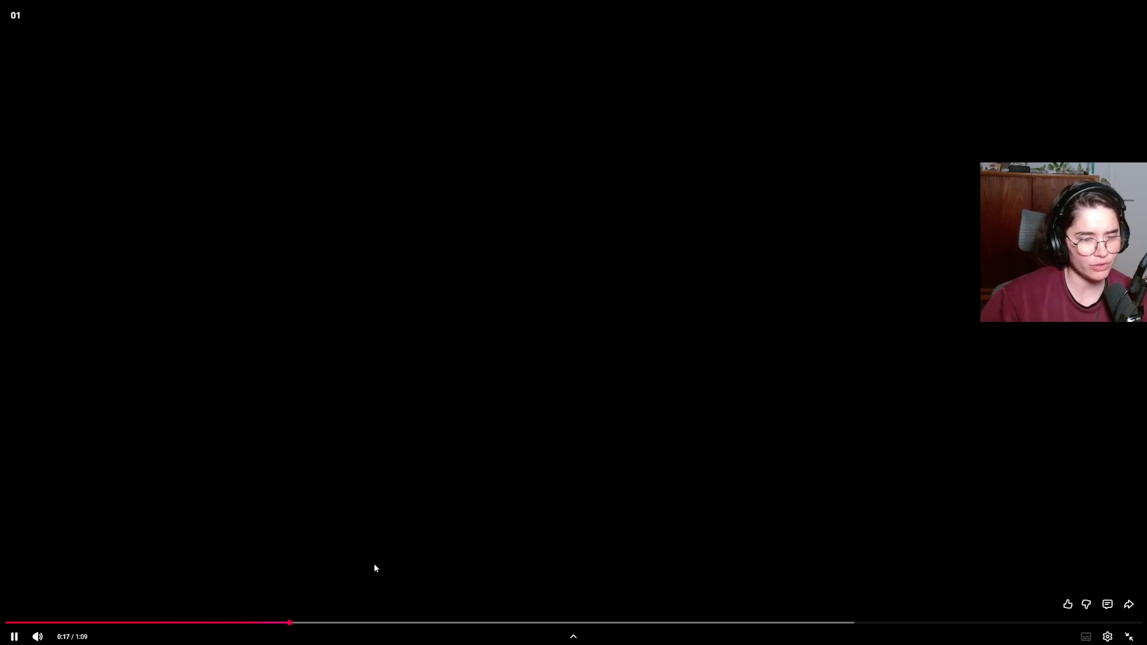
pyautogui.press('Escape')
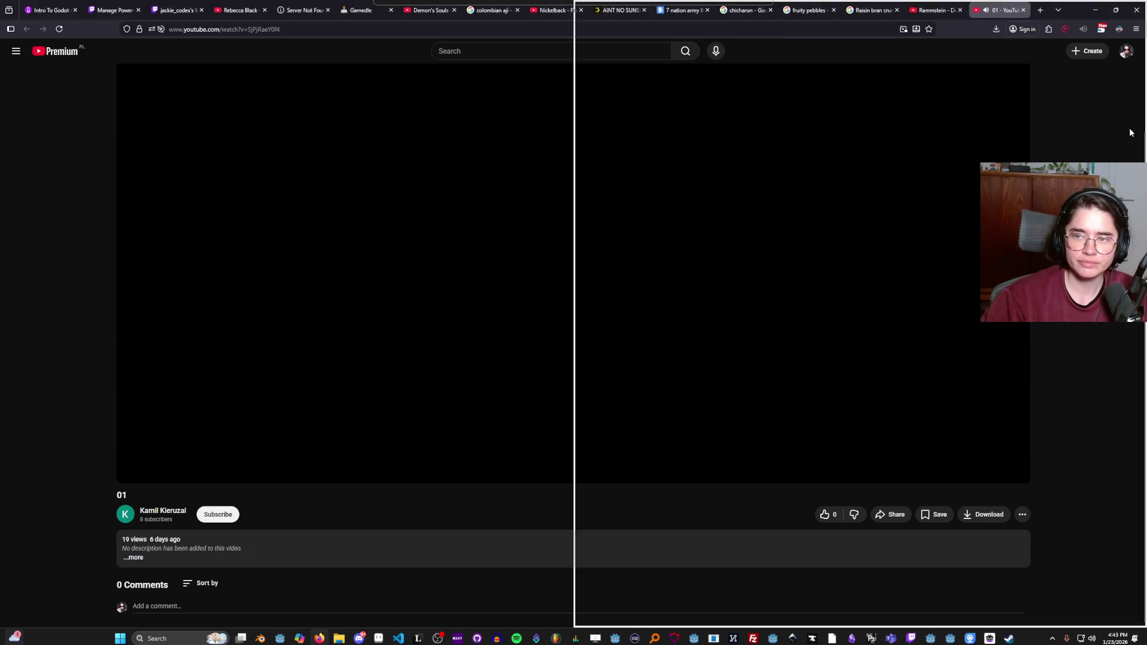
pyautogui.click(1096, 10)
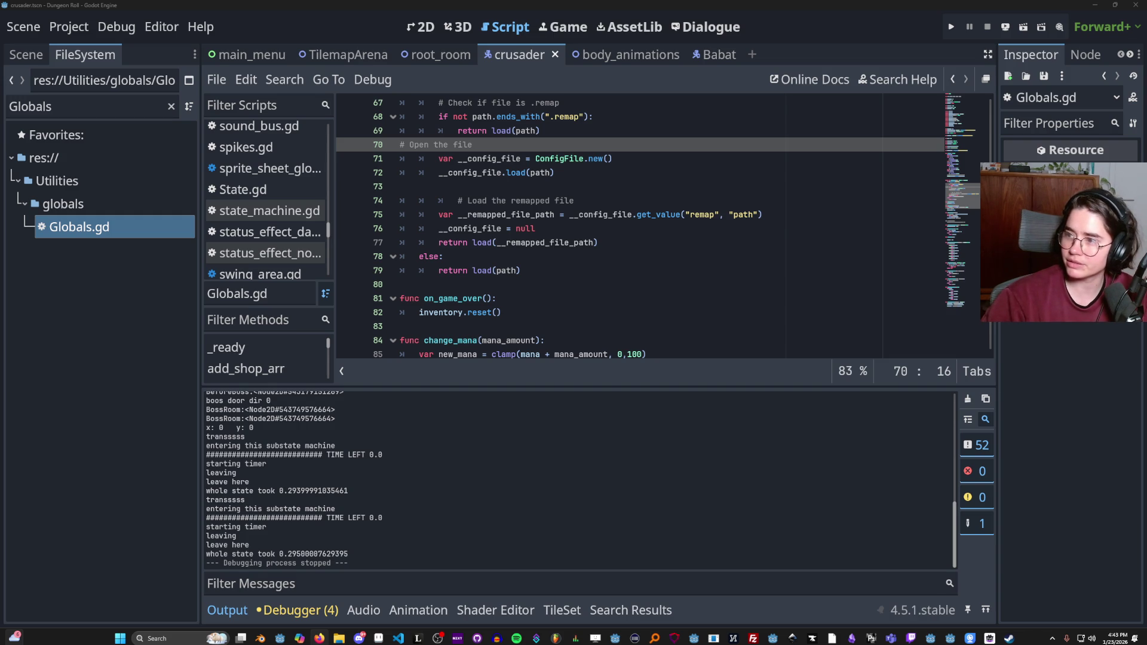
# Open 'Rammstein - Mein Teil (Official 4K Video)' from the mein teil live paris results.
pyautogui.hotkey('alt', 'Tab')
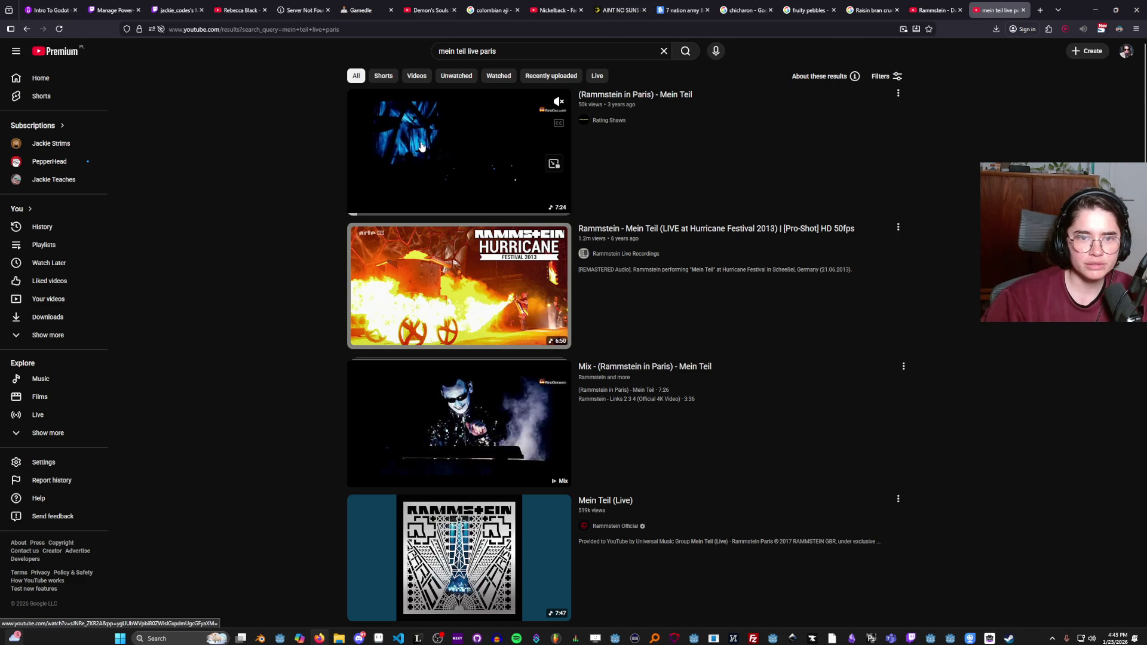
pyautogui.scroll(-2, 455, 430)
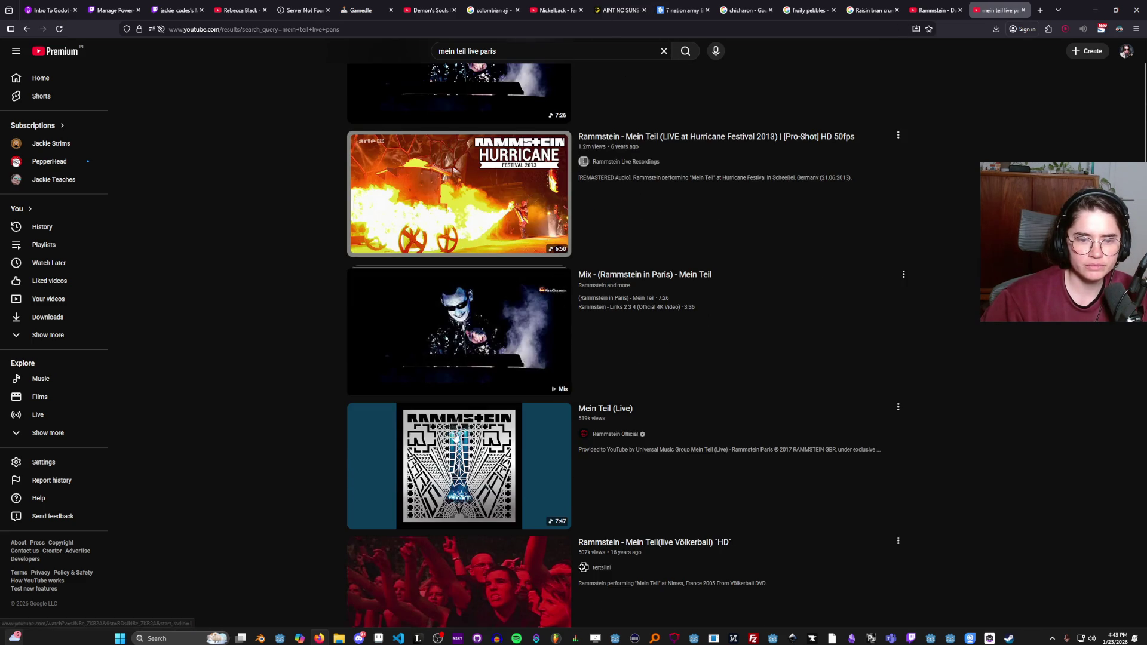
pyautogui.scroll(-1, 455, 430)
pyautogui.scroll(3, 457, 429)
pyautogui.scroll(-8, 463, 427)
pyautogui.moveTo(466, 427)
pyautogui.click(464, 451)
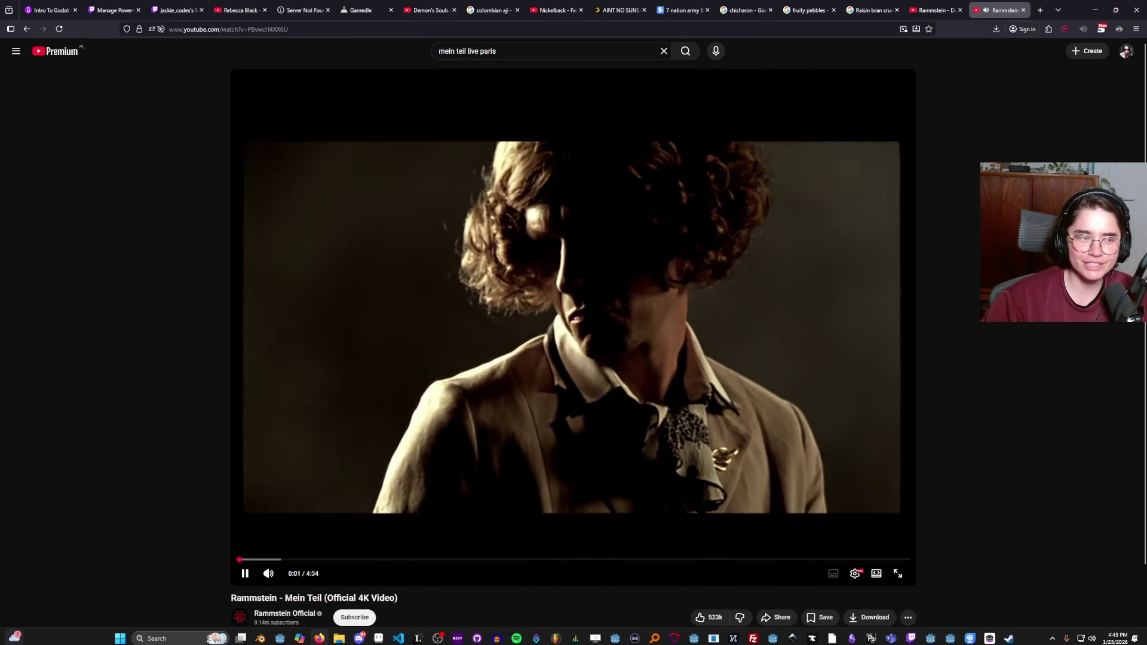
# Check Godot briefly, then return and keep Mein Teil playing to about 1:23.
pyautogui.hotkey('alt', 'Tab')
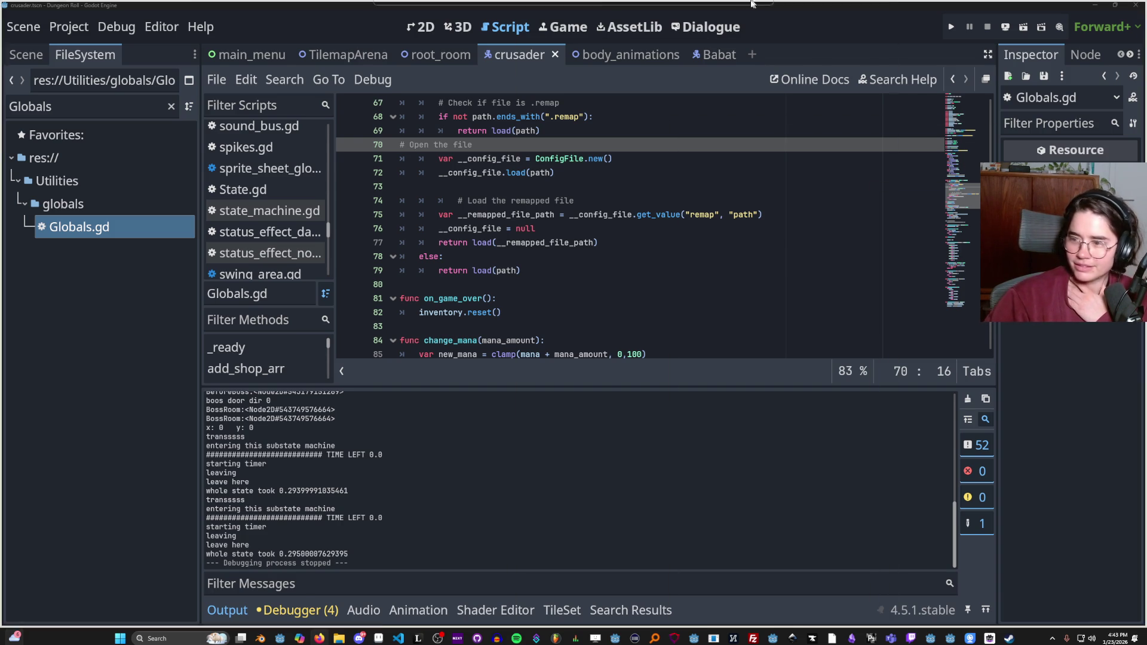
pyautogui.hotkey('alt', 'Tab')
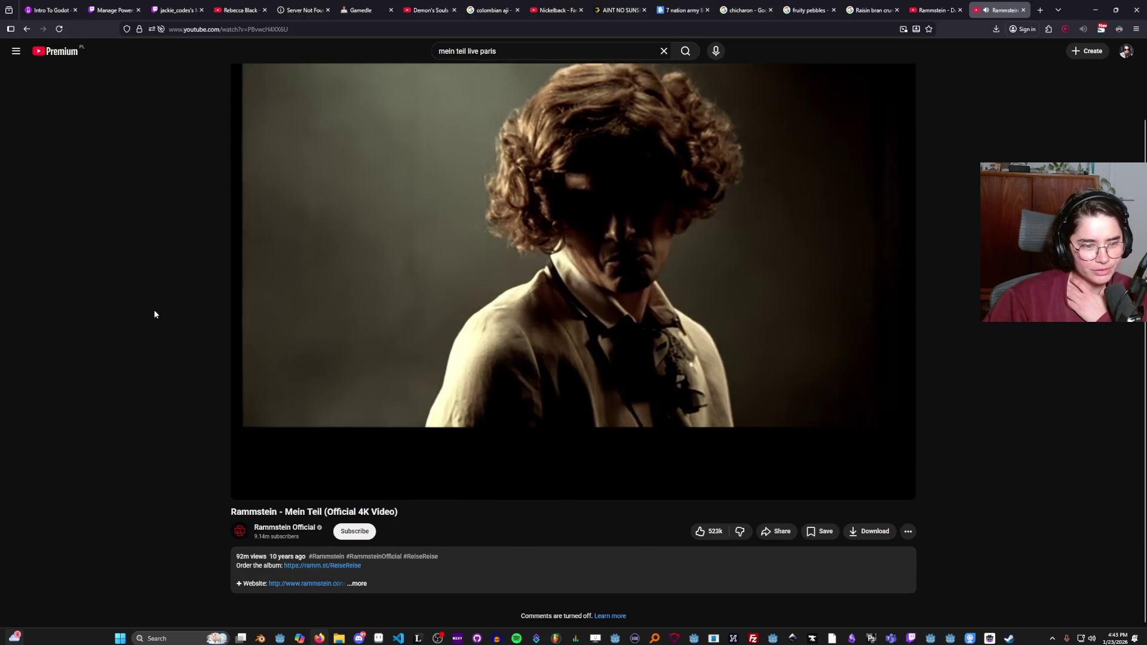
pyautogui.scroll(3, 167, 310)
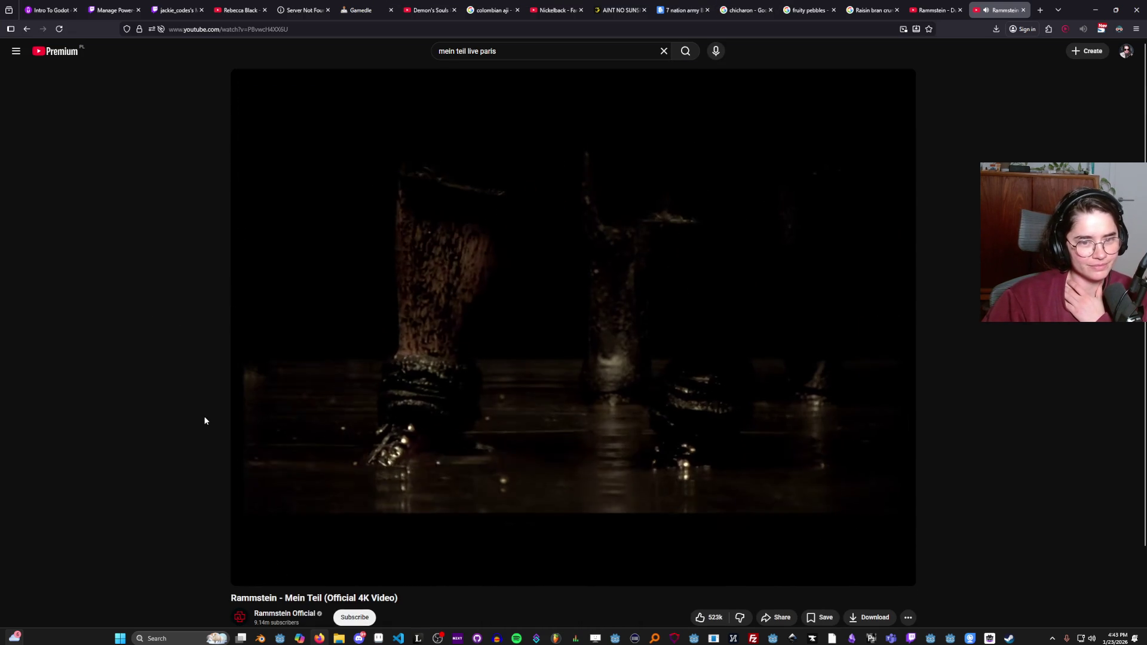
pyautogui.scroll(-2, 202, 420)
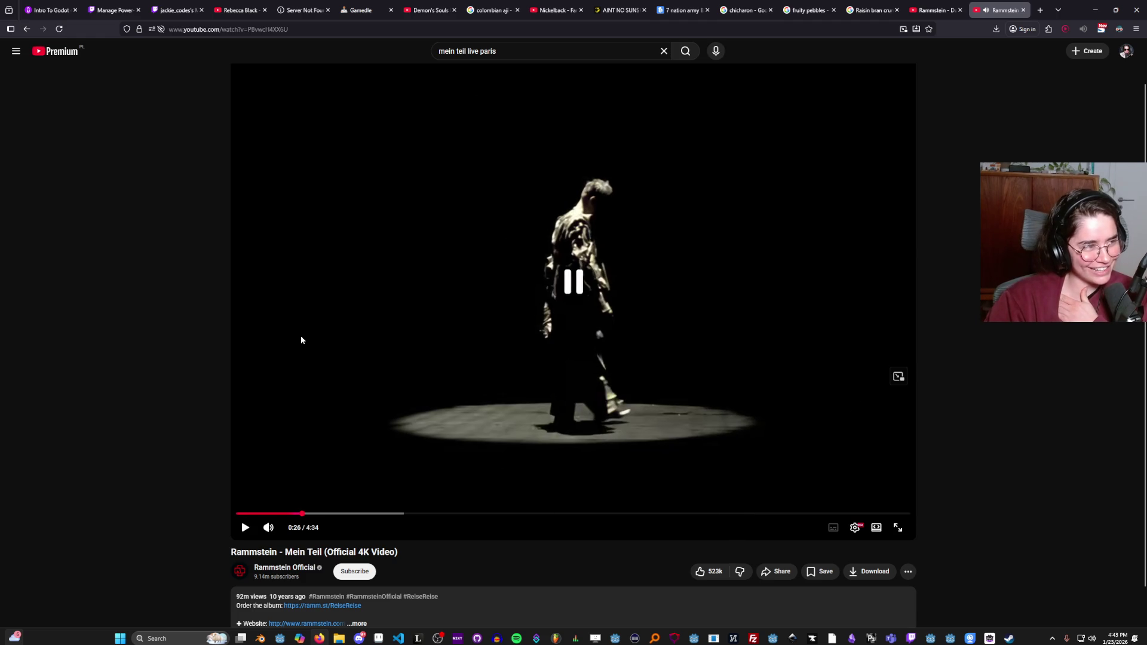
pyautogui.click(400, 331)
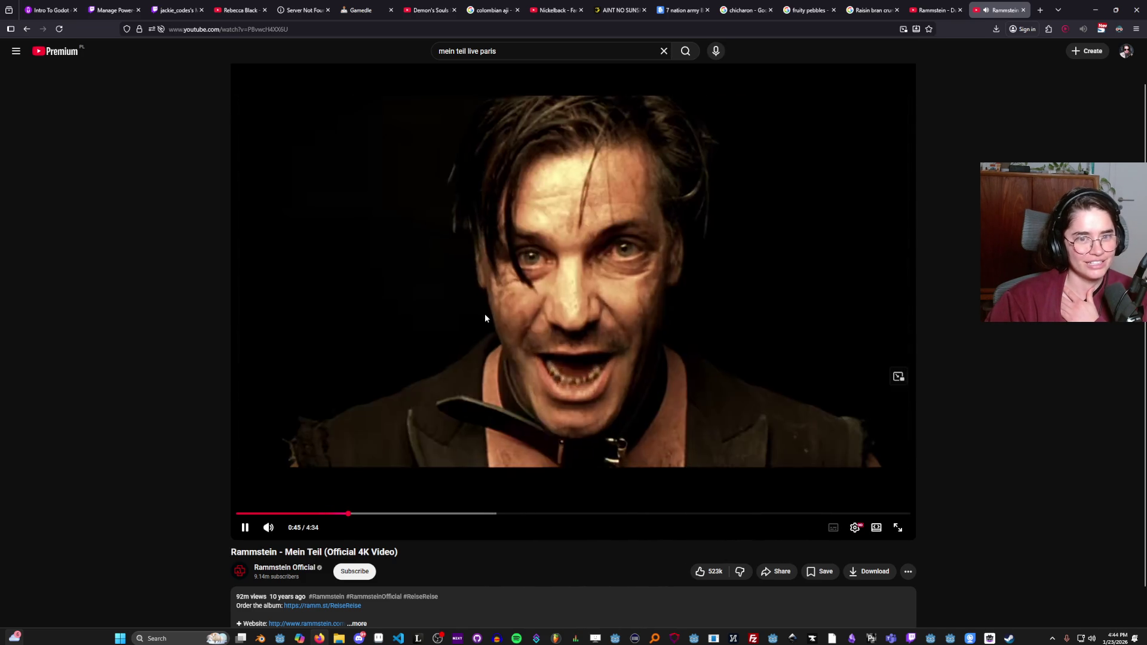
pyautogui.click(597, 273)
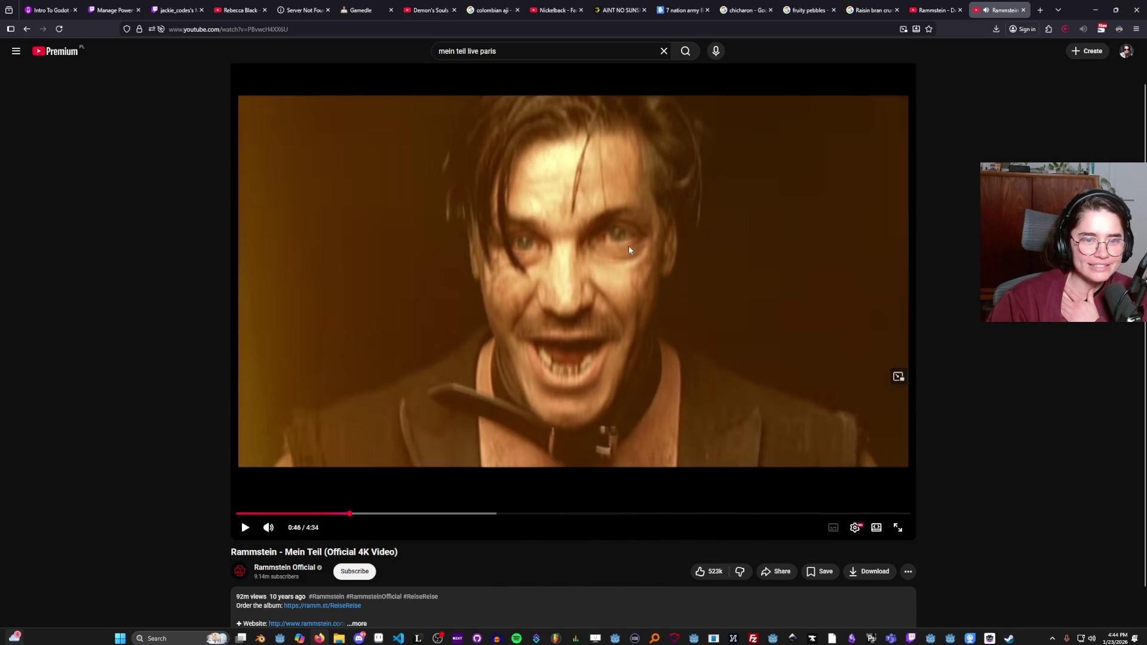
pyautogui.click(673, 253)
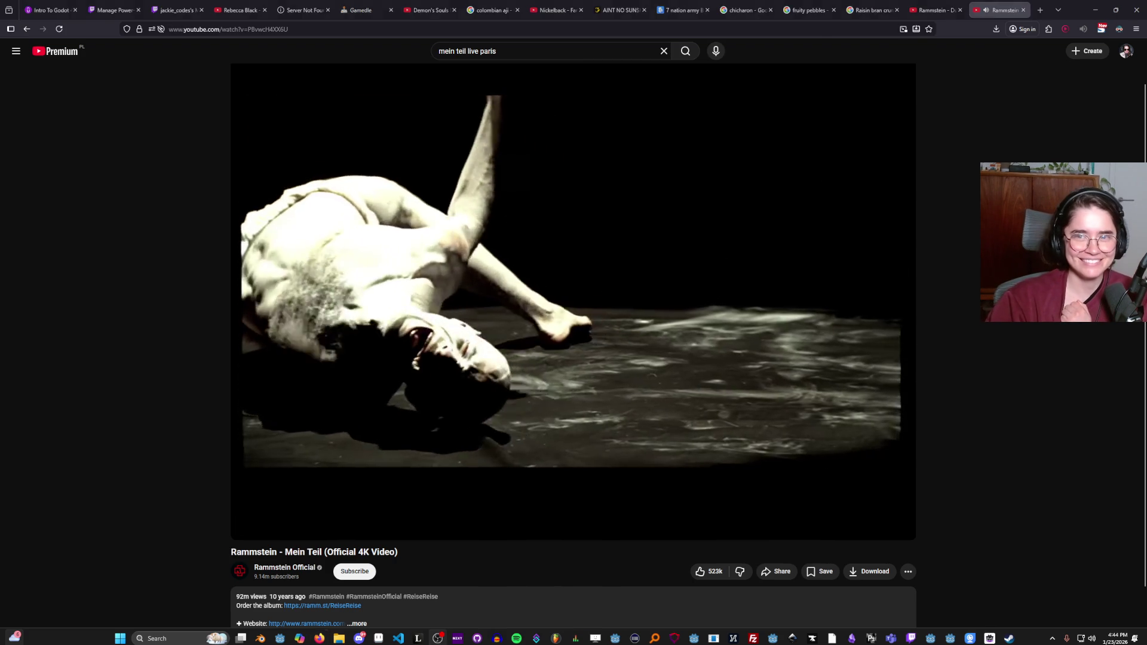
# Open Boney M.'s 'Rasputin (Official Audio)' in a new tab and start it playing.
pyautogui.middleClick(1041, 10)
pyautogui.hotkey('alt', 'Tab')
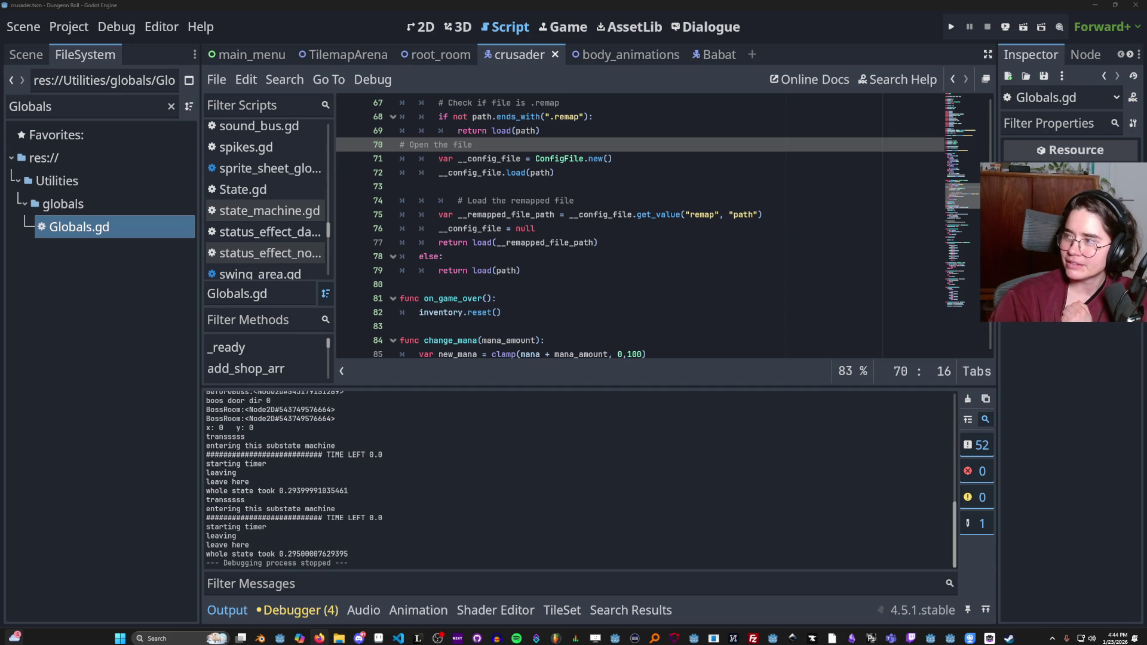
pyautogui.hotkey('alt', 'Tab')
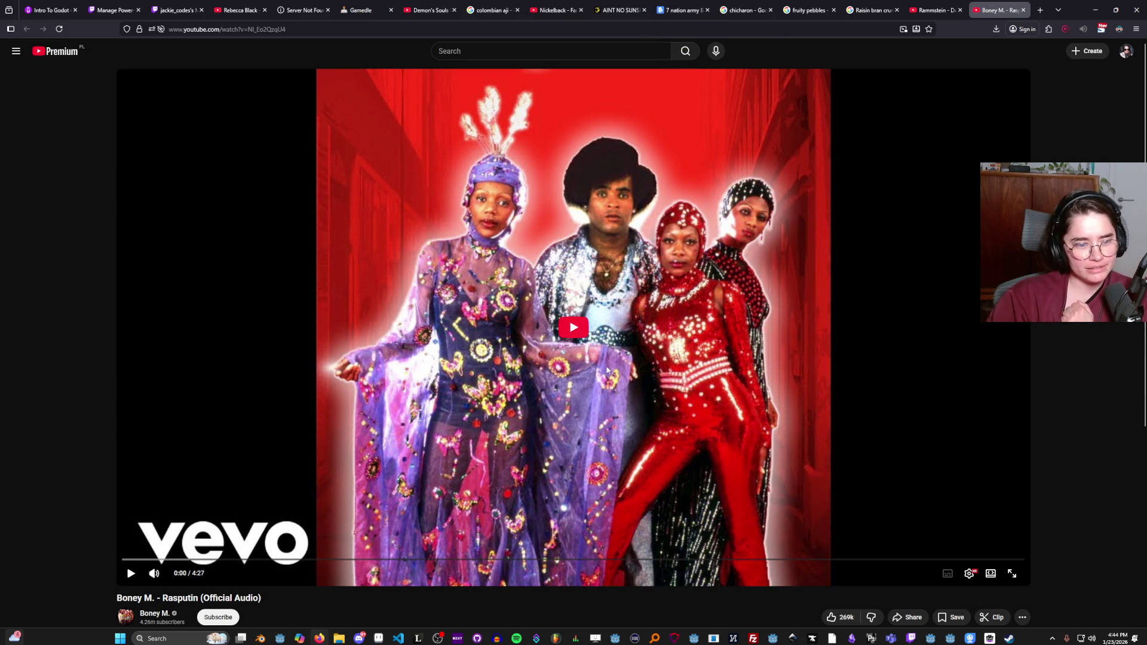
pyautogui.click(671, 361)
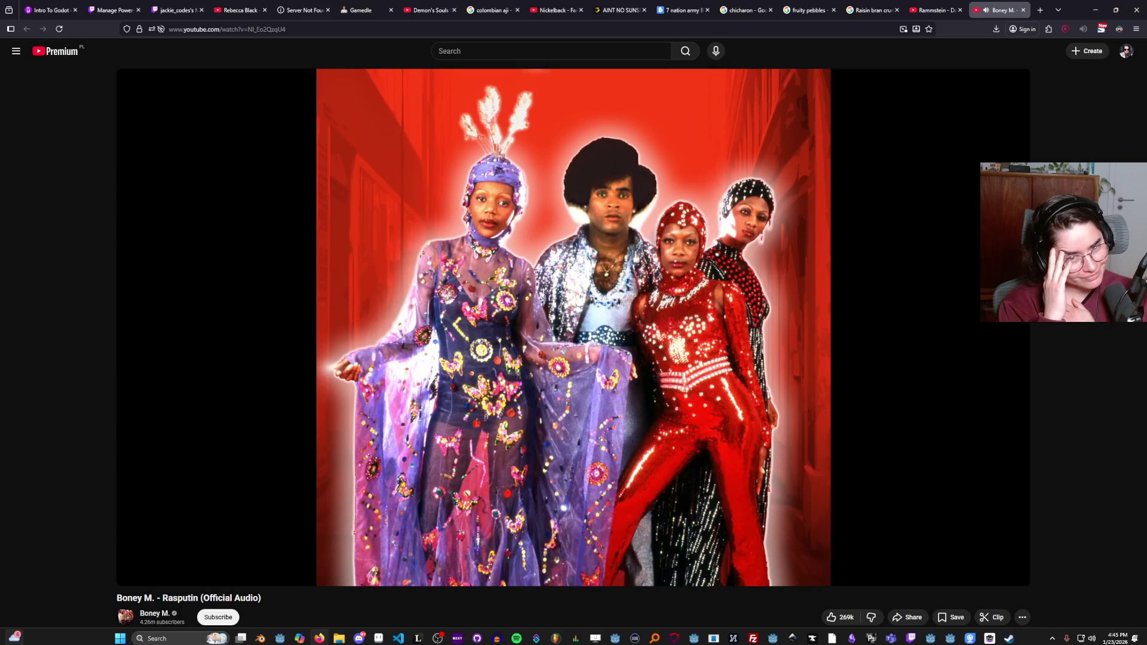
# Pause and resume the Rasputin playback while scrolling its watch page.
pyautogui.scroll(-4, 351, 355)
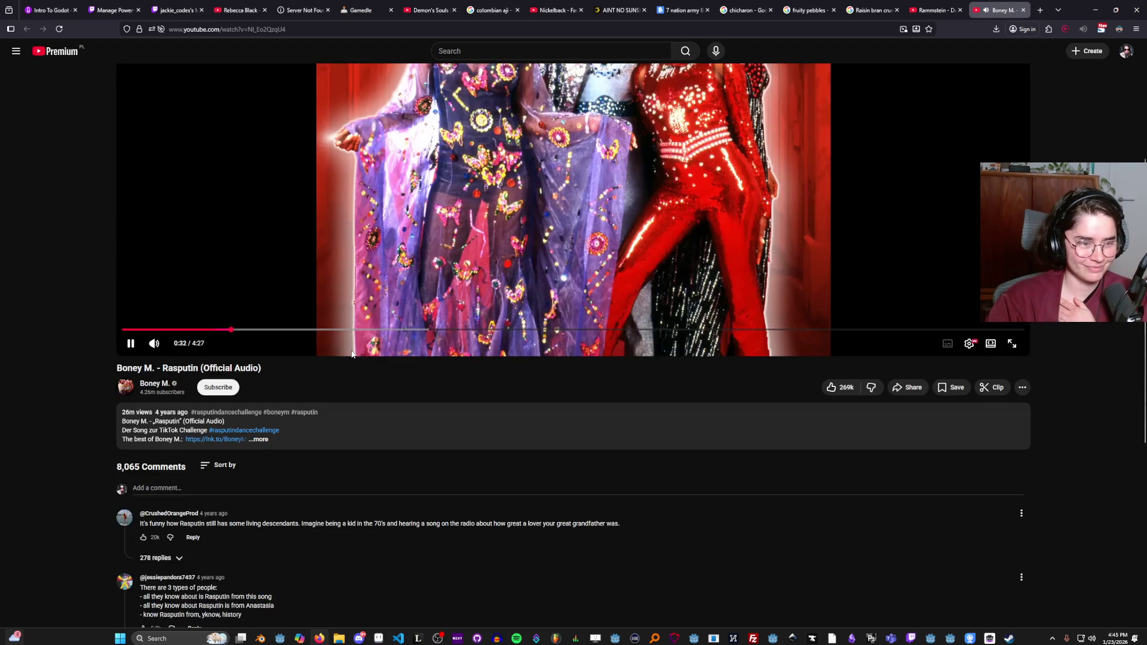
pyautogui.scroll(-1, 352, 354)
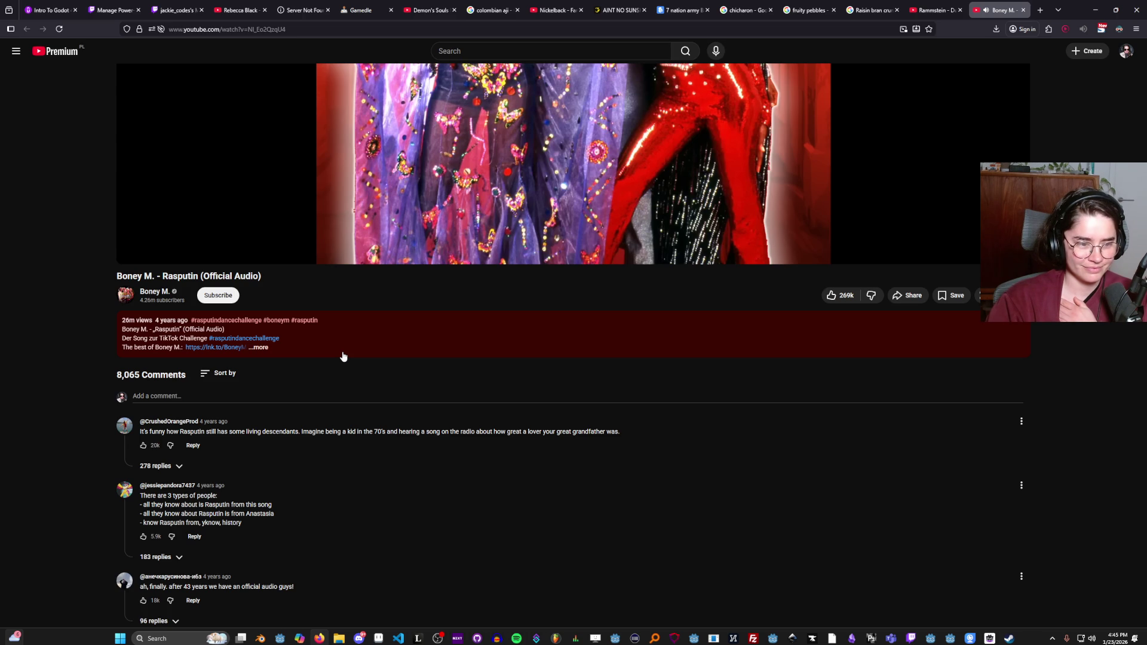
pyautogui.scroll(5, 344, 356)
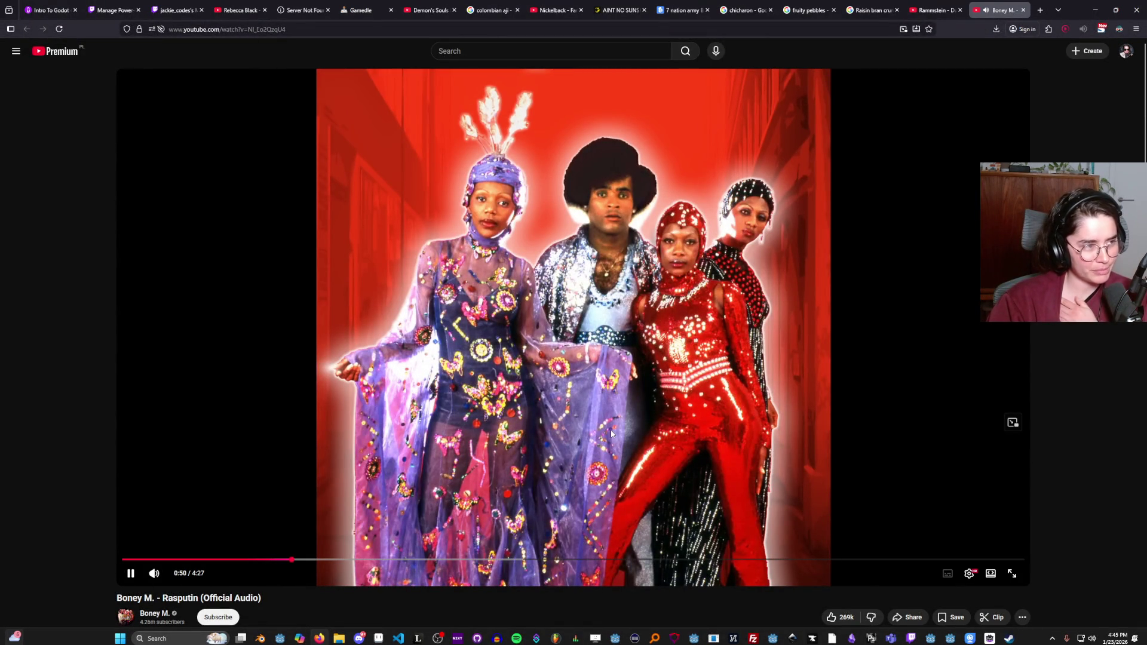
pyautogui.moveTo(154, 572)
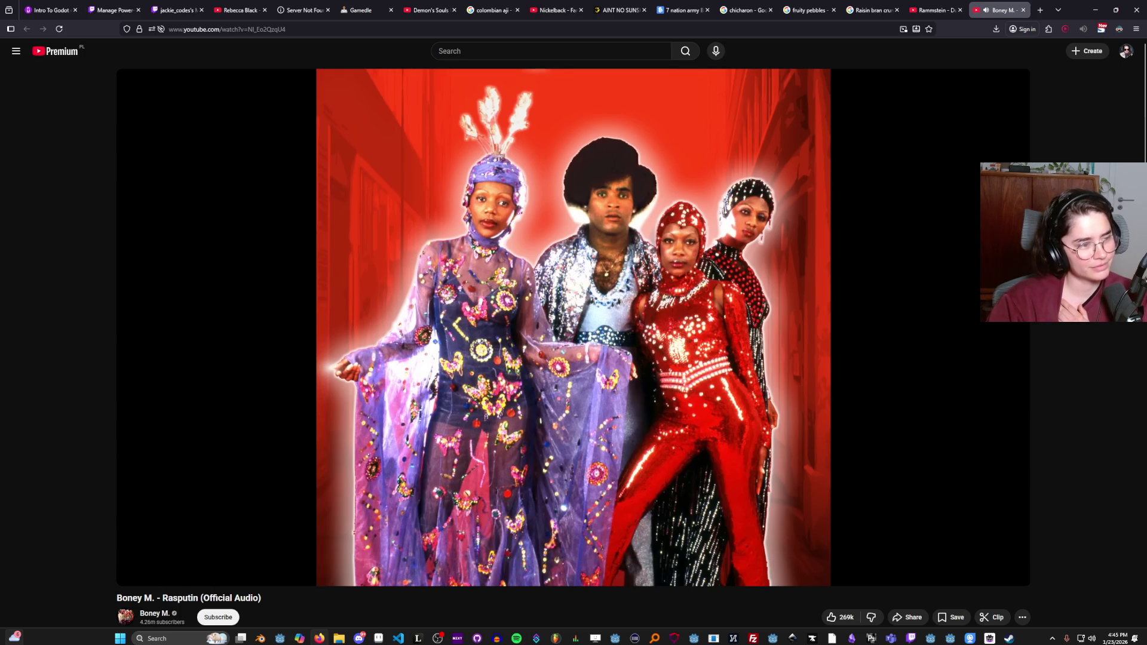
pyautogui.click(403, 451)
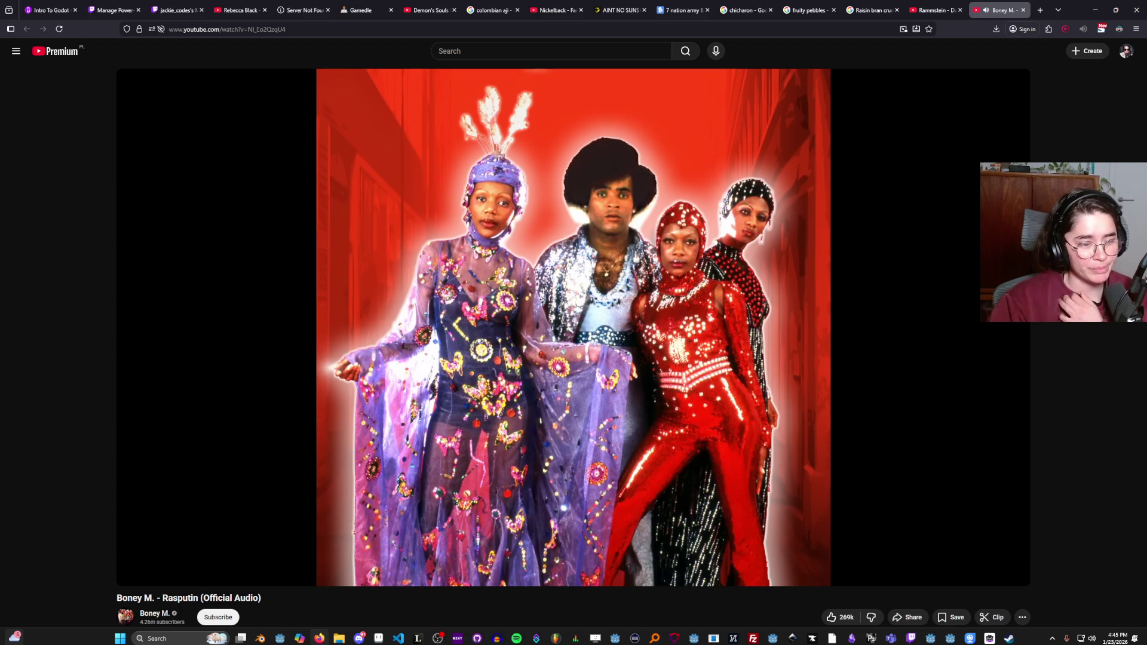
pyautogui.click(403, 451)
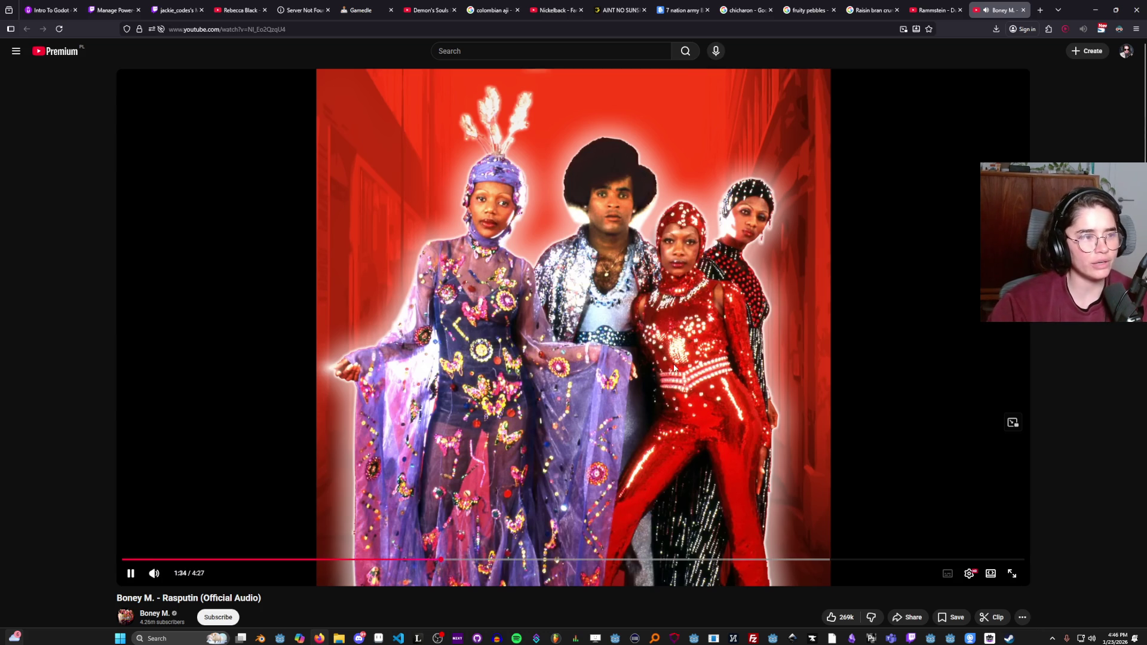
pyautogui.click(689, 338)
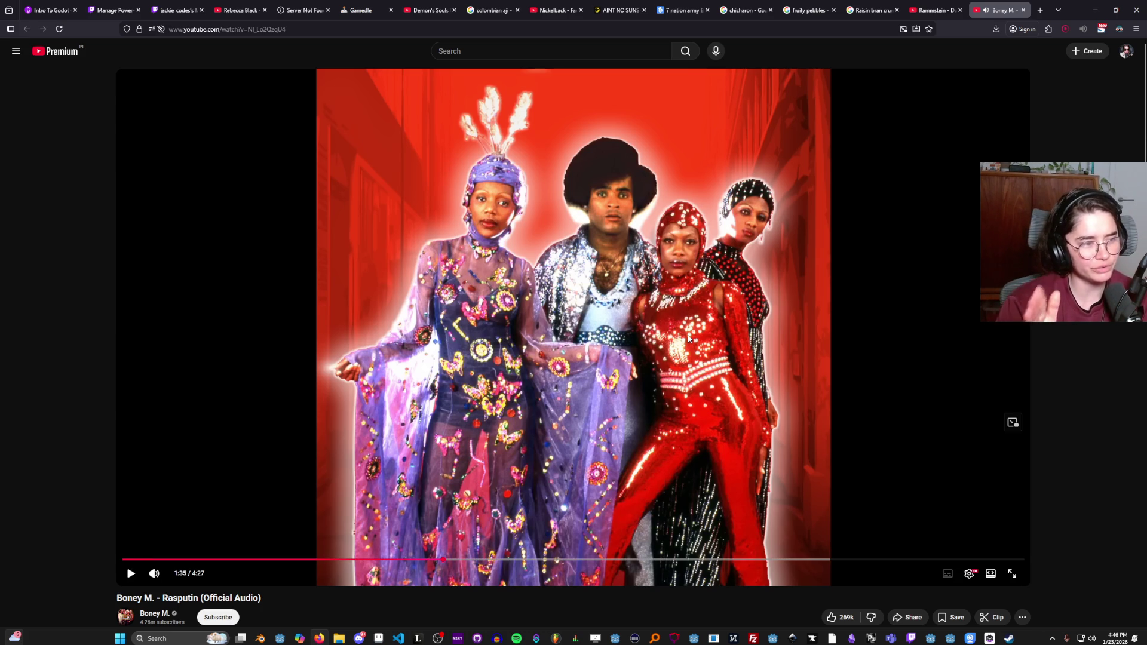
pyautogui.click(691, 300)
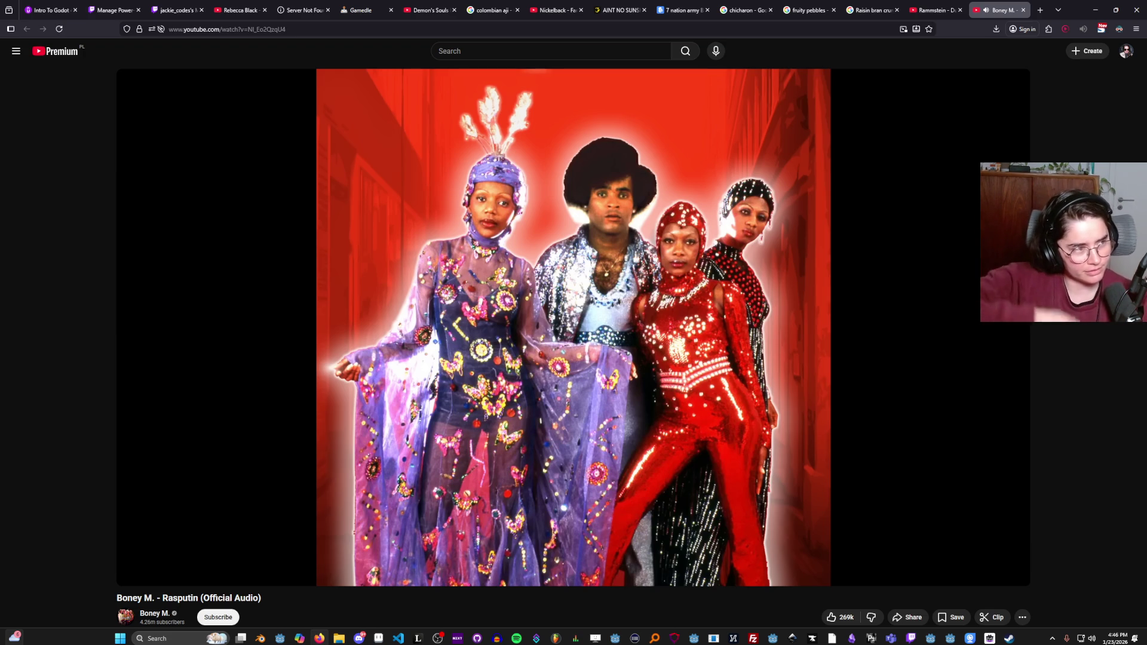
# Expand the Rasputin description with '...more' to reveal the full lyrics.
pyautogui.scroll(-4, 303, 460)
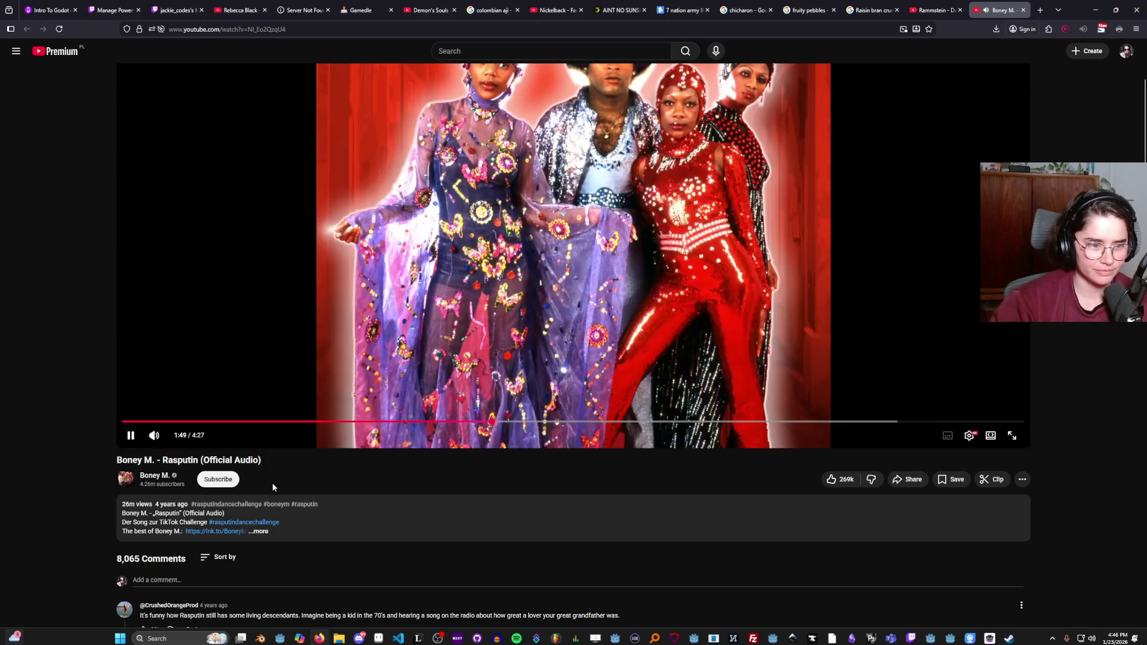
pyautogui.click(268, 447)
pyautogui.scroll(-3, 340, 479)
pyautogui.scroll(-3, 320, 495)
pyautogui.scroll(3, 325, 496)
pyautogui.scroll(7, 325, 496)
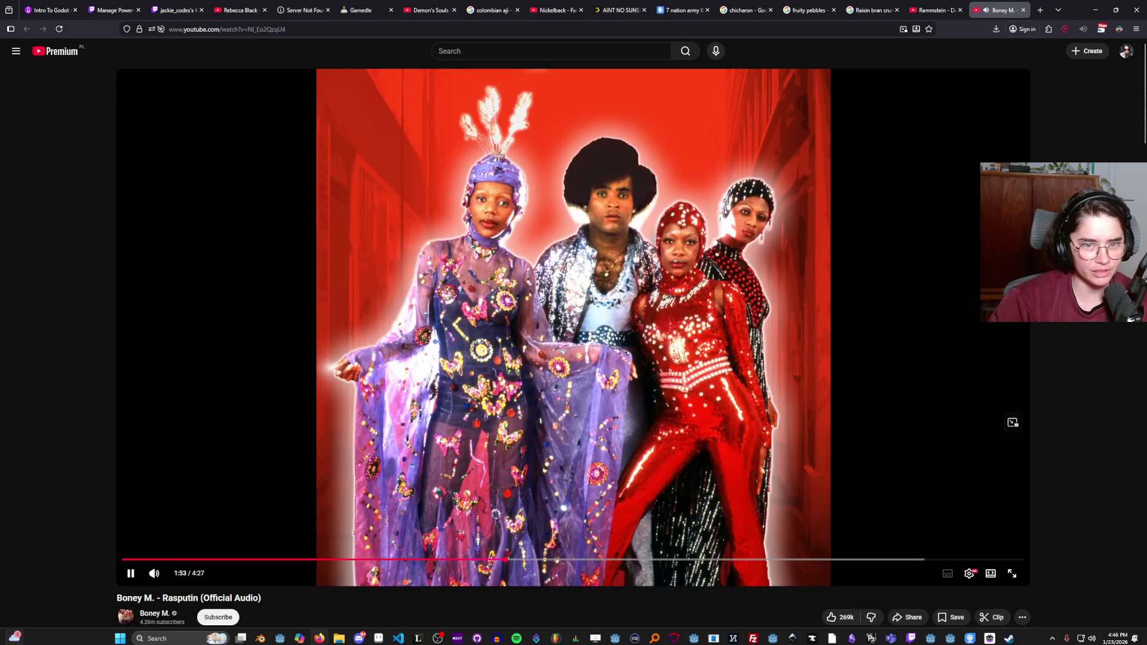
pyautogui.scroll(-10, 308, 359)
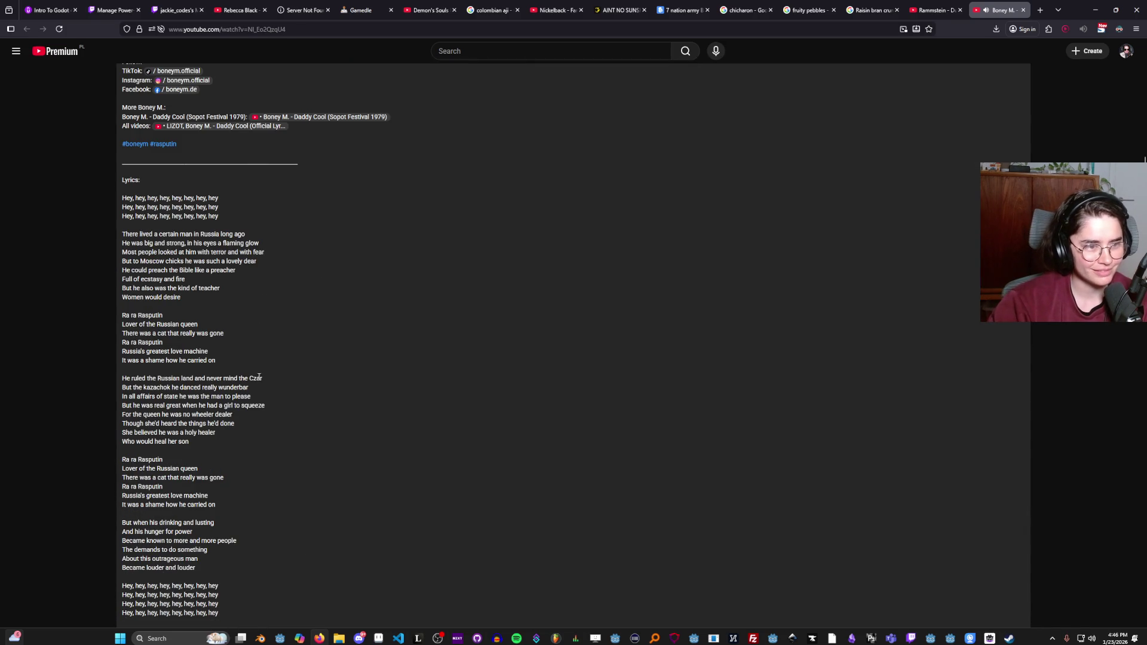
# Highlight the lyric lines from 'In all affairs of state' through 'She believed he was a holy healer'.
pyautogui.scroll(-2, 173, 370)
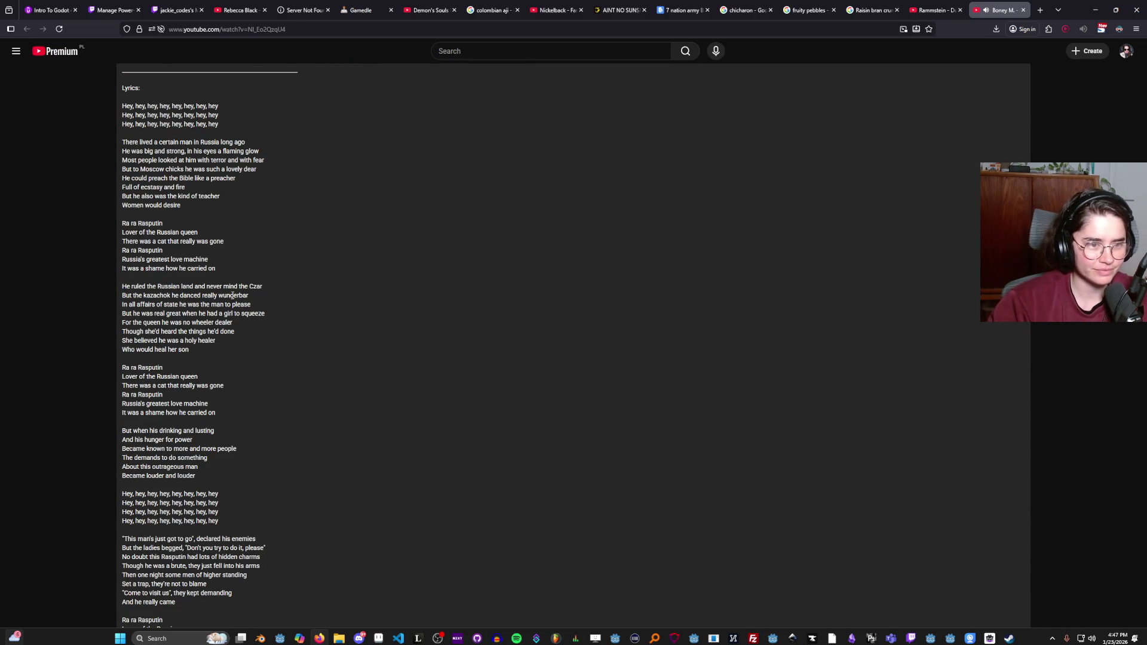
pyautogui.keyDown('ctrl'); pyautogui.scroll(4, 183, 331); pyautogui.keyUp('ctrl')
pyautogui.moveTo(230, 272); pyautogui.dragTo(349, 285)
pyautogui.moveTo(178, 285)
pyautogui.mouseDown()
pyautogui.moveTo(282, 296)
pyautogui.moveTo(339, 284)
pyautogui.mouseUp()
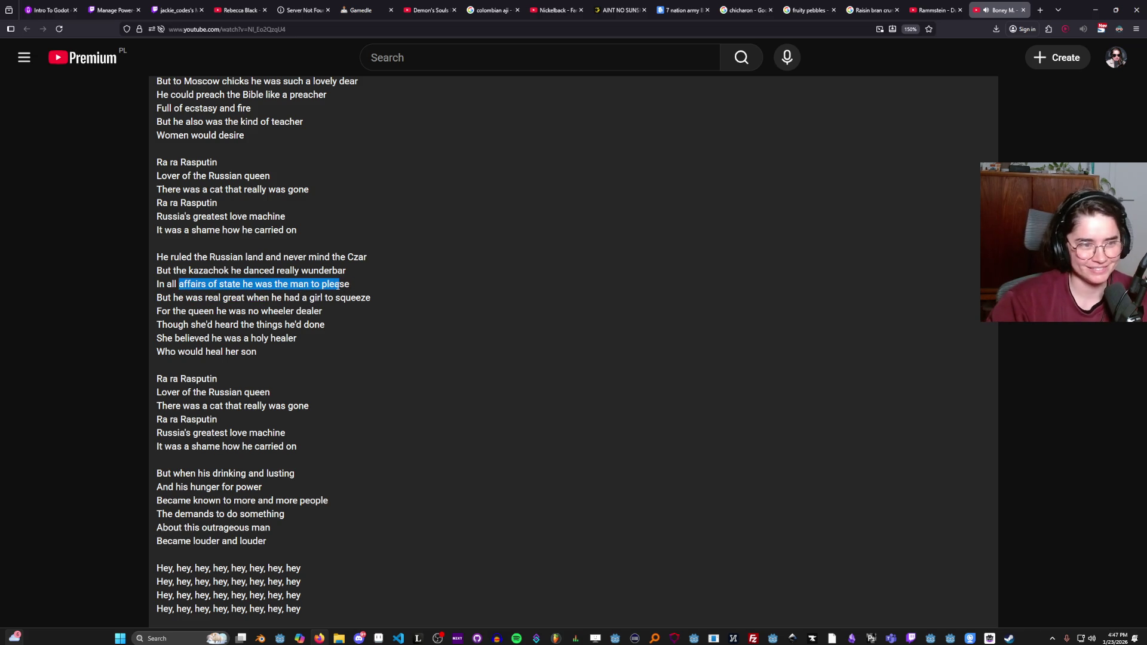
pyautogui.moveTo(162, 297); pyautogui.dragTo(370, 299)
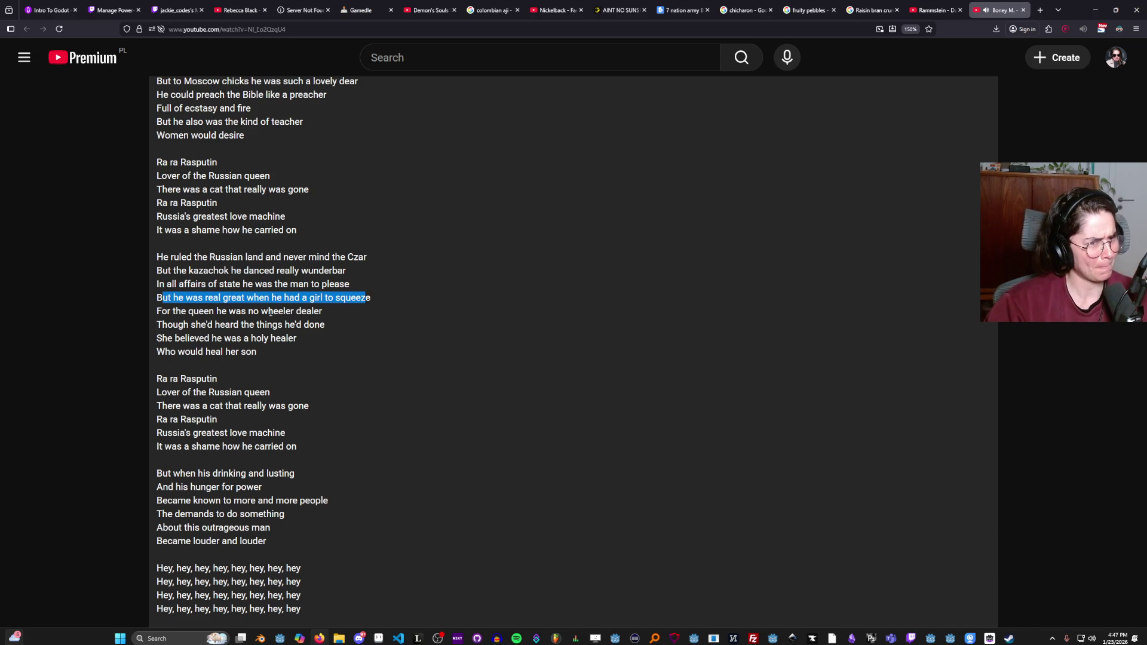
pyautogui.moveTo(162, 311); pyautogui.dragTo(323, 313)
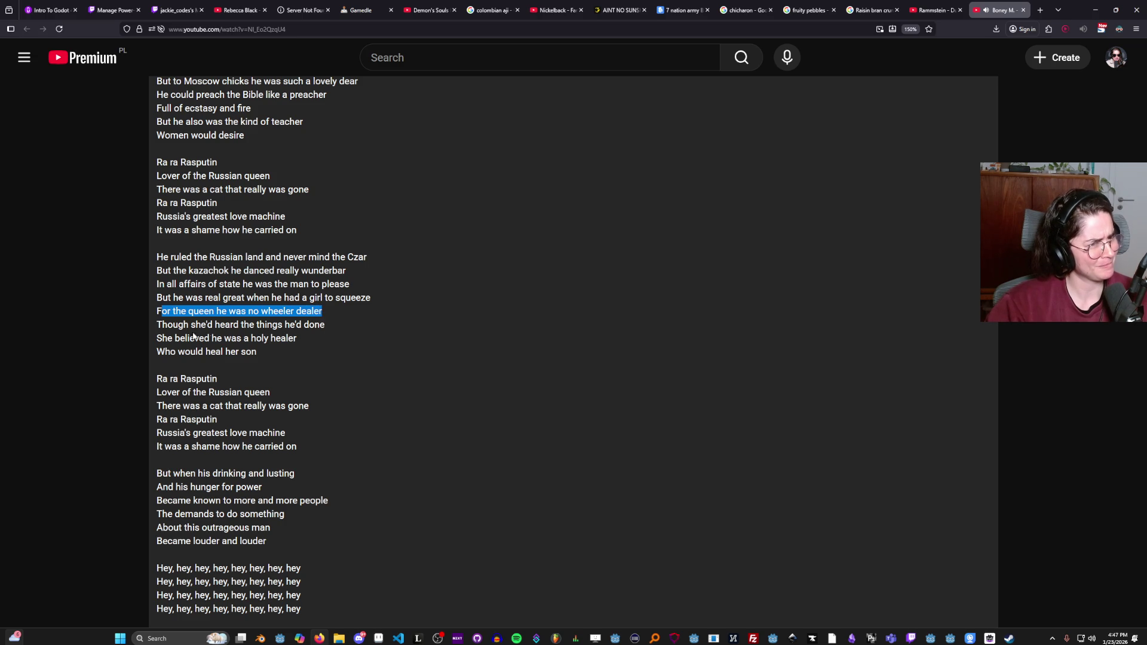
pyautogui.moveTo(163, 326); pyautogui.dragTo(323, 328)
pyautogui.moveTo(157, 339)
pyautogui.mouseDown()
pyautogui.moveTo(306, 346)
pyautogui.moveTo(204, 350)
pyautogui.moveTo(251, 353)
pyautogui.mouseUp()
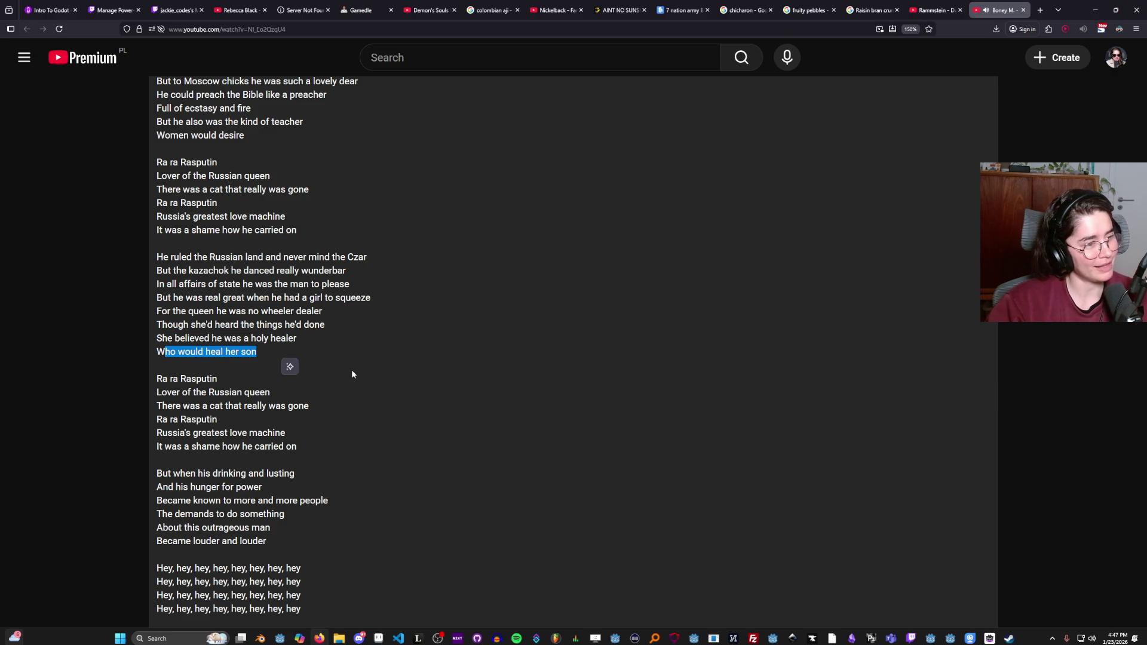
# Highlight the lines 'Lover of the Russian queen', 'There was a cat' and 'But when his drinking'.
pyautogui.scroll(-2, 292, 383)
pyautogui.moveTo(166, 313)
pyautogui.mouseDown()
pyautogui.moveTo(223, 307)
pyautogui.moveTo(235, 320)
pyautogui.moveTo(181, 326)
pyautogui.moveTo(250, 326)
pyautogui.mouseUp()
pyautogui.click(167, 338)
pyautogui.moveTo(168, 338)
pyautogui.mouseDown()
pyautogui.moveTo(299, 345)
pyautogui.moveTo(166, 351)
pyautogui.moveTo(159, 359)
pyautogui.moveTo(274, 363)
pyautogui.moveTo(159, 376)
pyautogui.moveTo(298, 383)
pyautogui.moveTo(169, 405)
pyautogui.moveTo(157, 364)
pyautogui.mouseUp()
pyautogui.moveTo(156, 403)
pyautogui.mouseDown()
pyautogui.moveTo(179, 405)
pyautogui.moveTo(163, 406)
pyautogui.mouseUp()
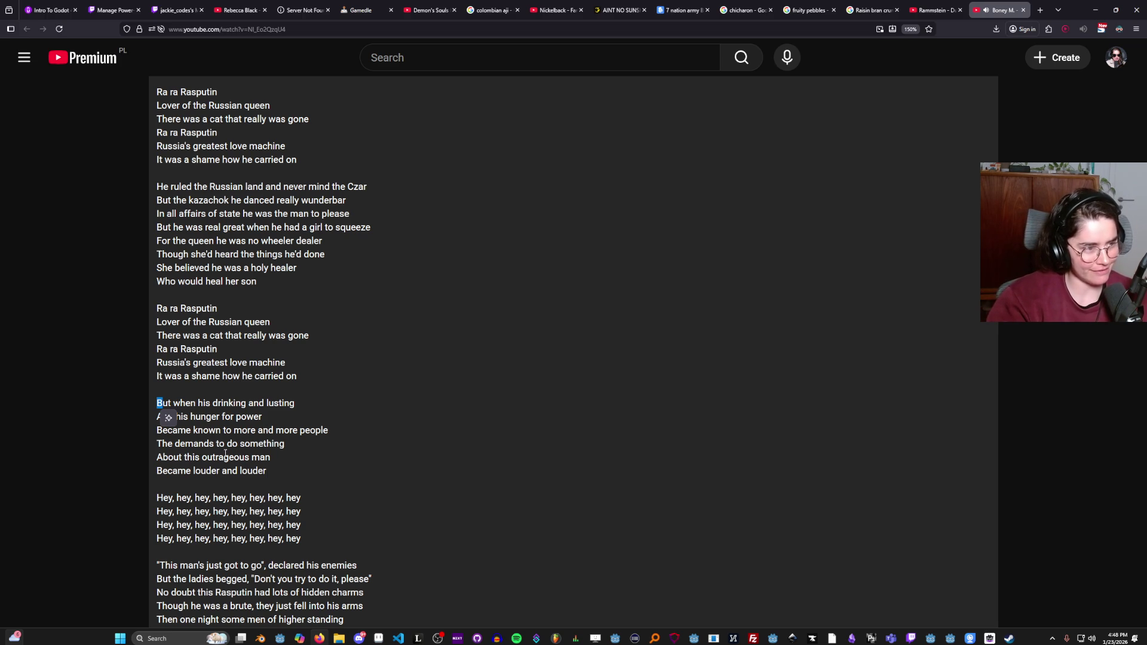
pyautogui.click(186, 406)
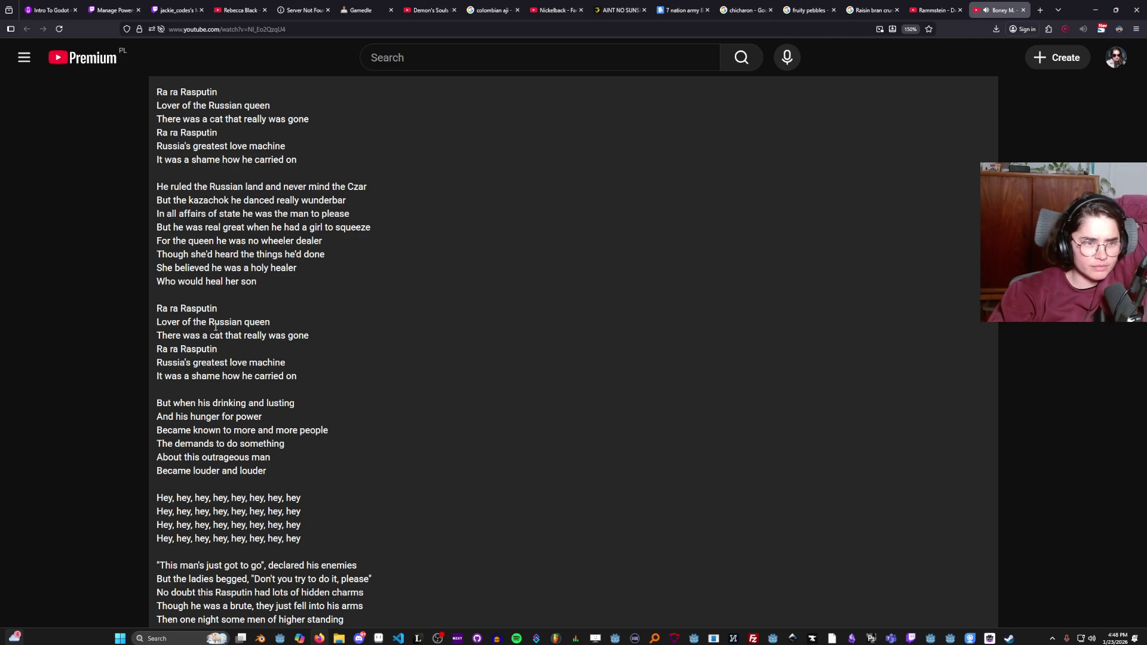
pyautogui.scroll(-3, 221, 455)
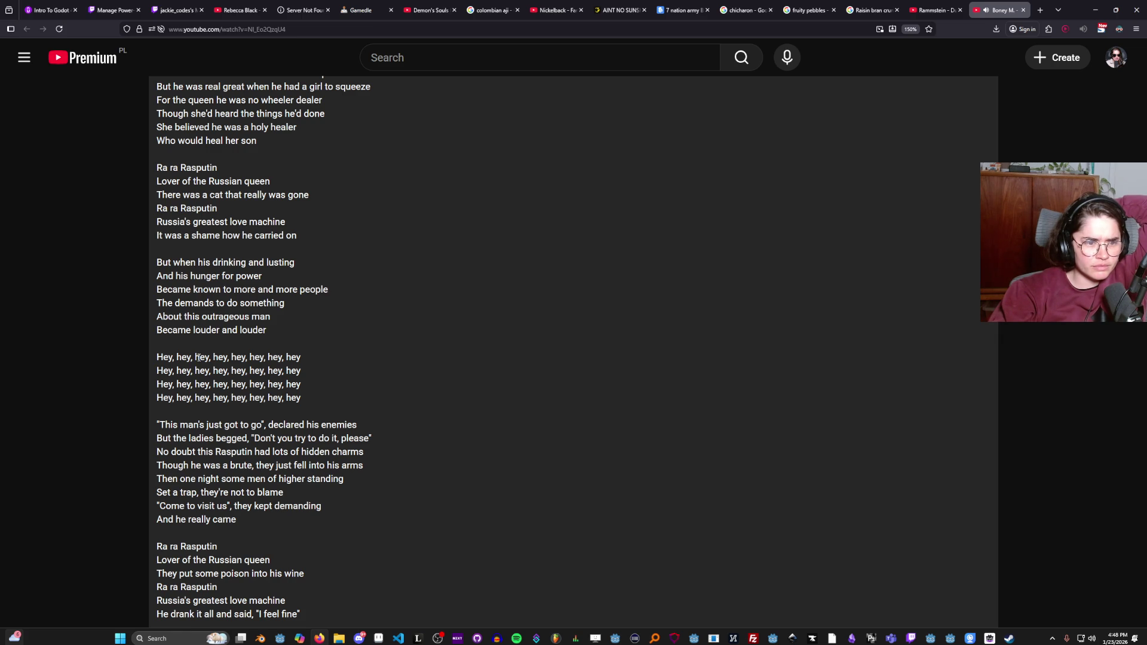
pyautogui.scroll(-1, 199, 357)
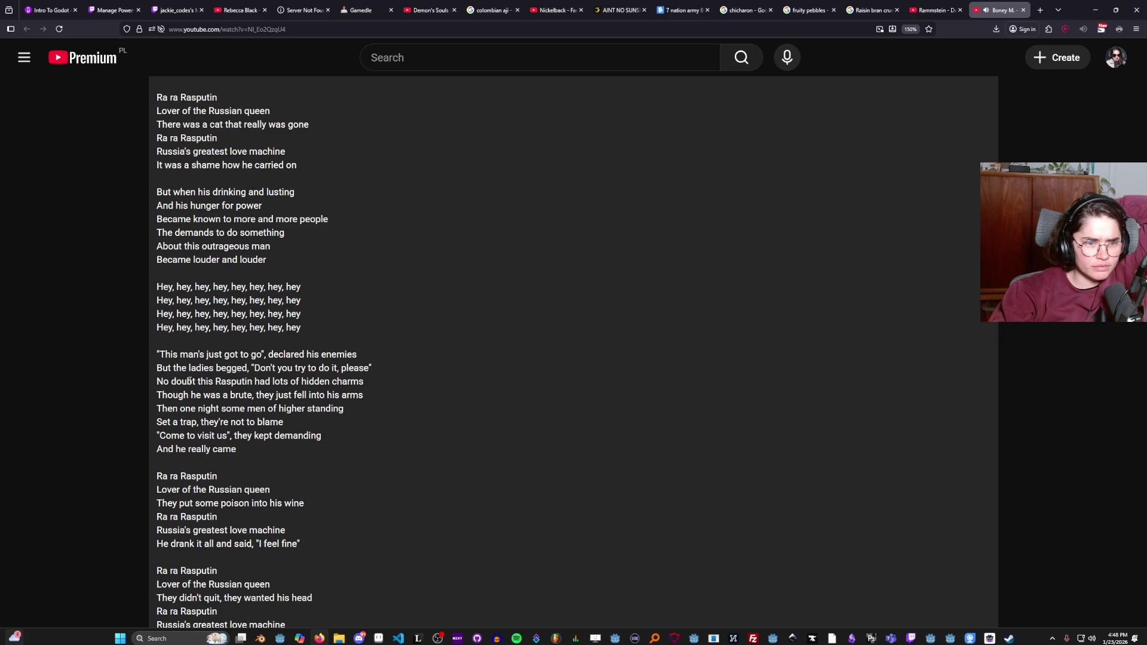
pyautogui.moveTo(167, 393)
pyautogui.mouseDown()
pyautogui.moveTo(366, 408)
pyautogui.moveTo(348, 403)
pyautogui.mouseUp()
pyautogui.moveTo(167, 408)
pyautogui.mouseDown()
pyautogui.moveTo(328, 412)
pyautogui.moveTo(194, 424)
pyautogui.moveTo(291, 429)
pyautogui.moveTo(187, 441)
pyautogui.moveTo(322, 440)
pyautogui.moveTo(178, 447)
pyautogui.moveTo(237, 451)
pyautogui.mouseUp()
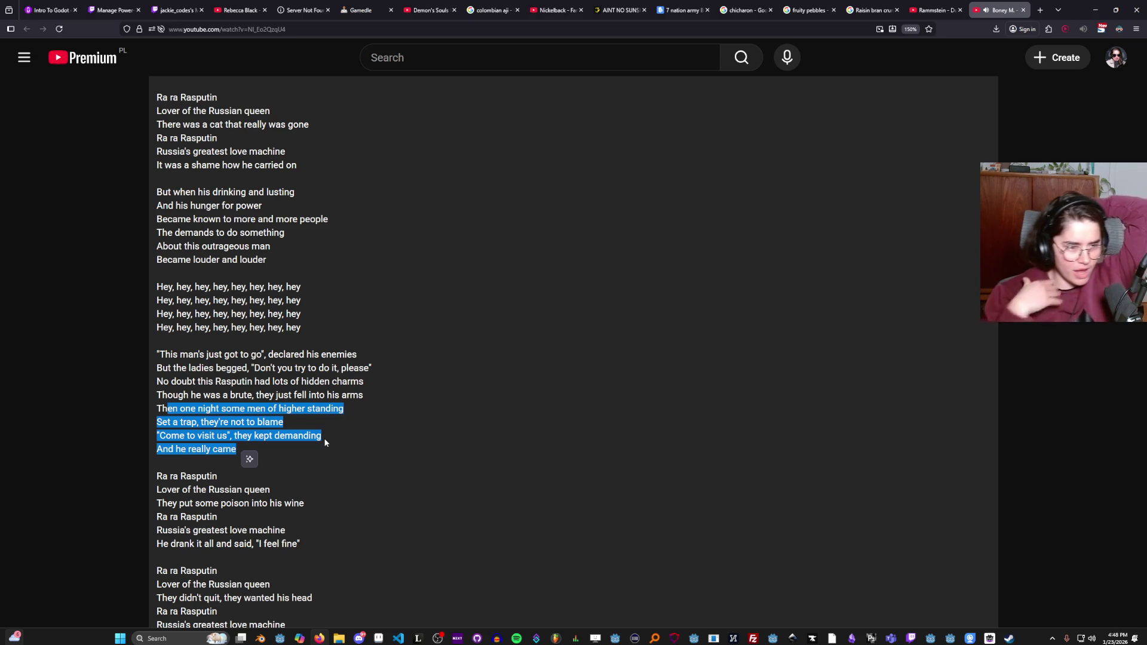
pyautogui.scroll(-3, 225, 540)
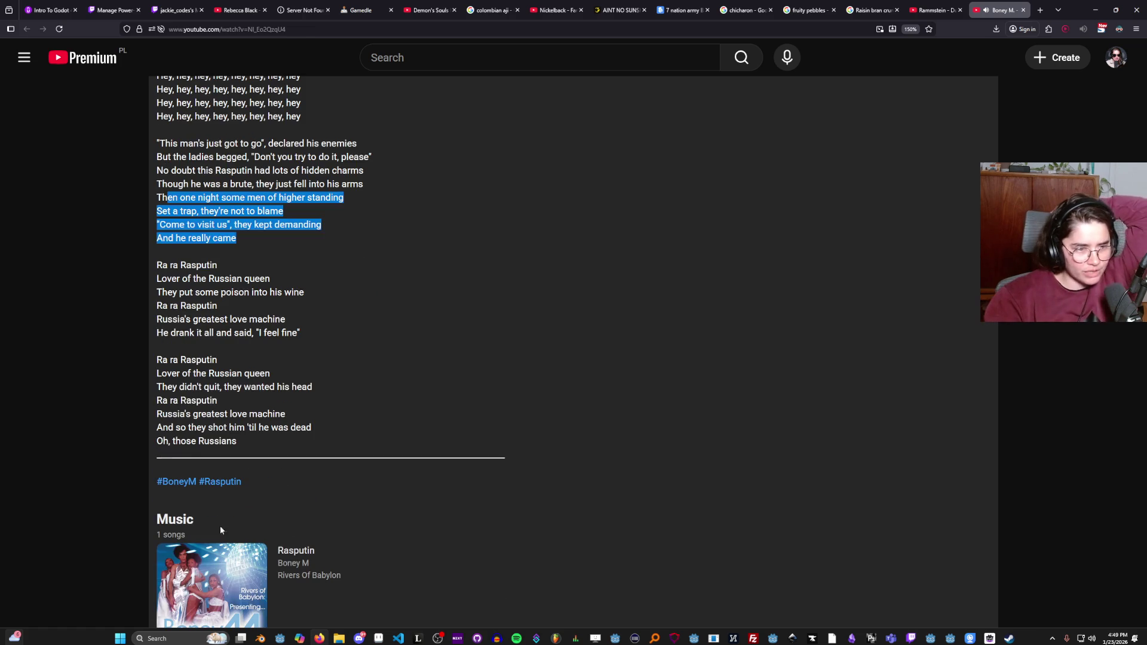
pyautogui.scroll(1, 201, 387)
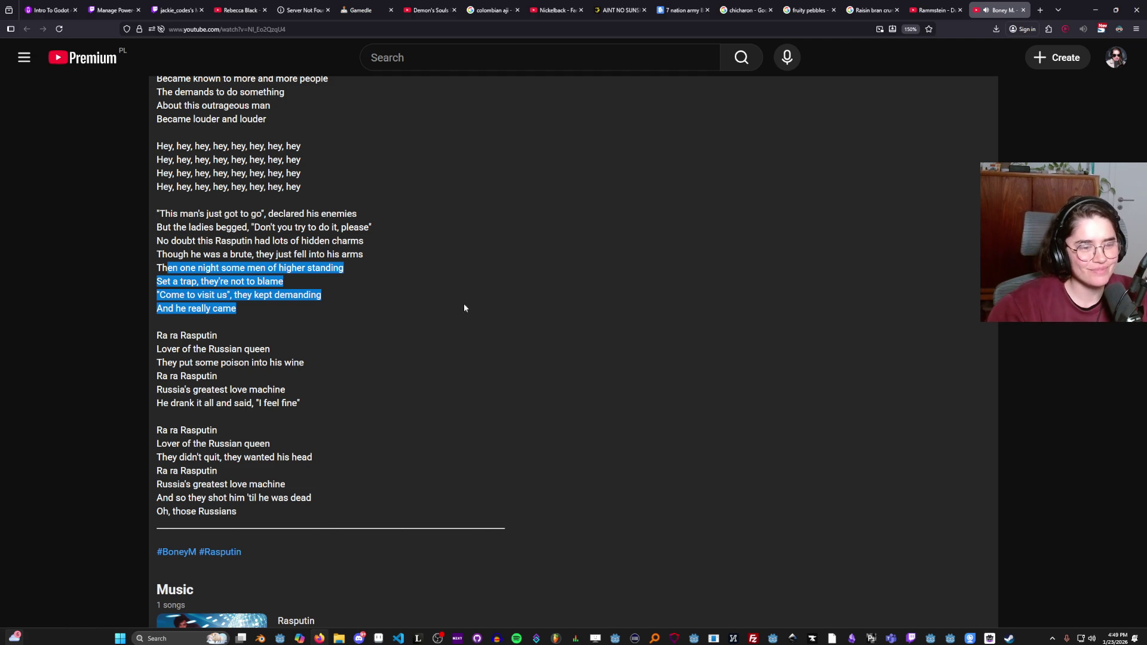
pyautogui.scroll(5, 386, 380)
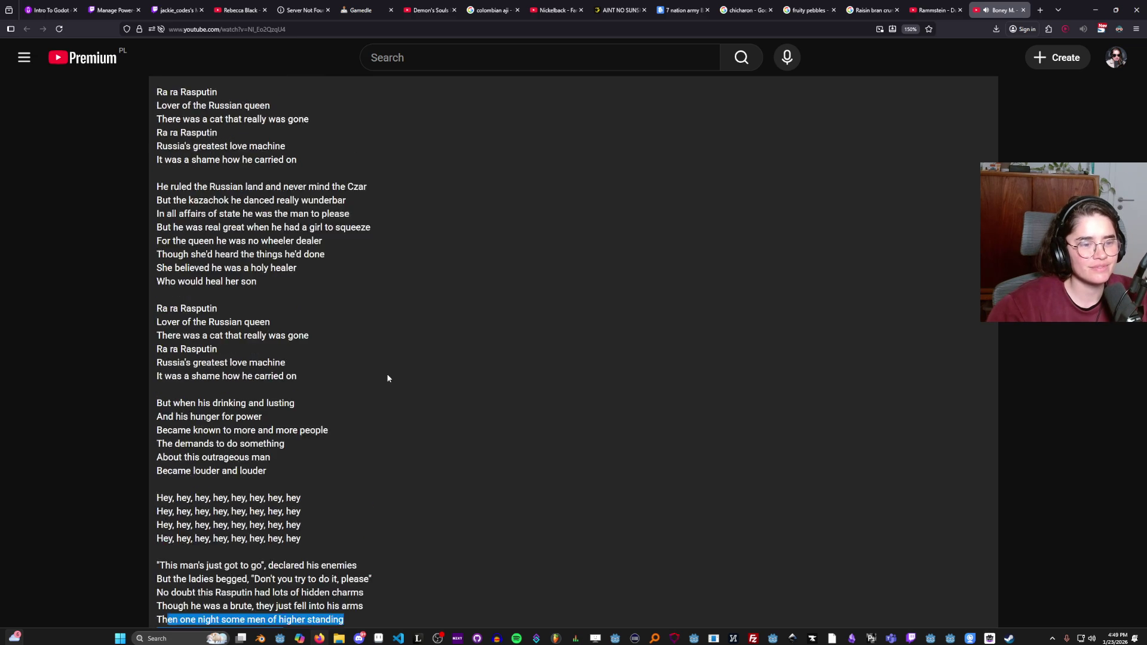
pyautogui.scroll(-6, 359, 397)
pyautogui.moveTo(189, 440); pyautogui.dragTo(250, 442)
pyautogui.scroll(15, 744, 263)
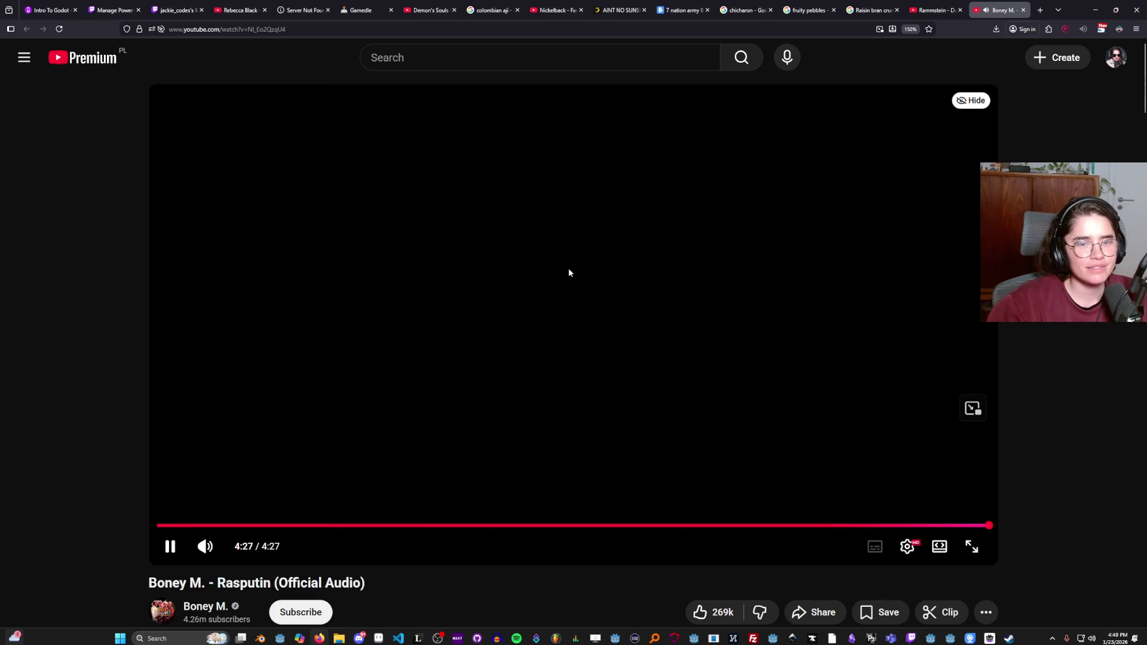
pyautogui.click(569, 273)
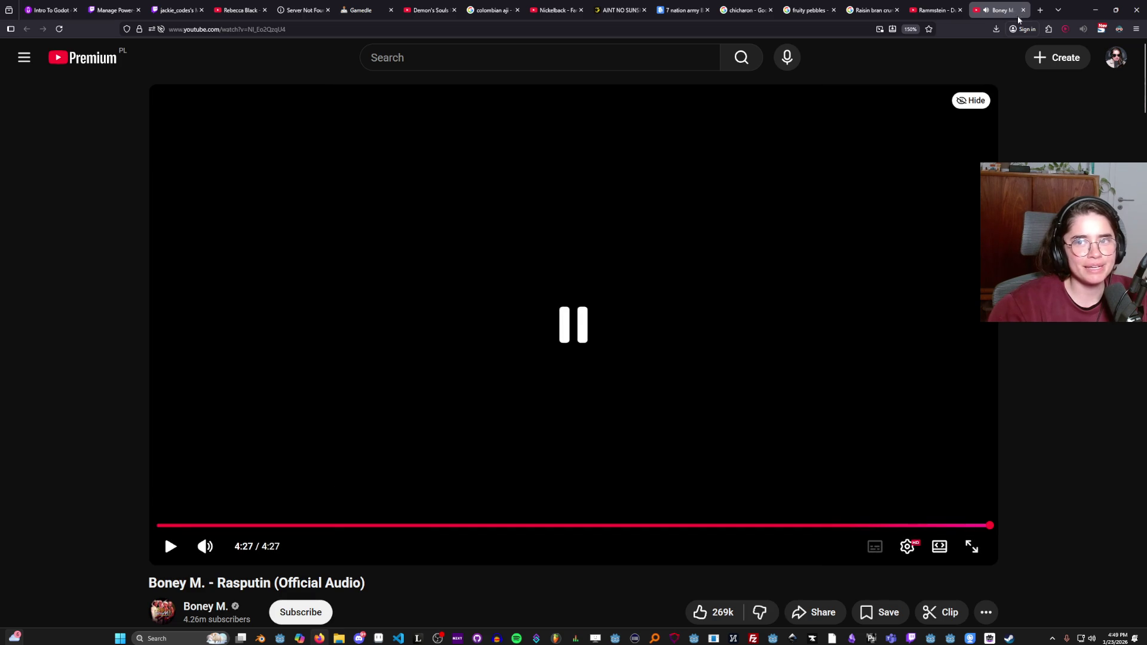
# Close the Boney M. Rasputin and Rammstein Du Hast tabs and return to Godot's Globals.gd.
pyautogui.click(1024, 11)
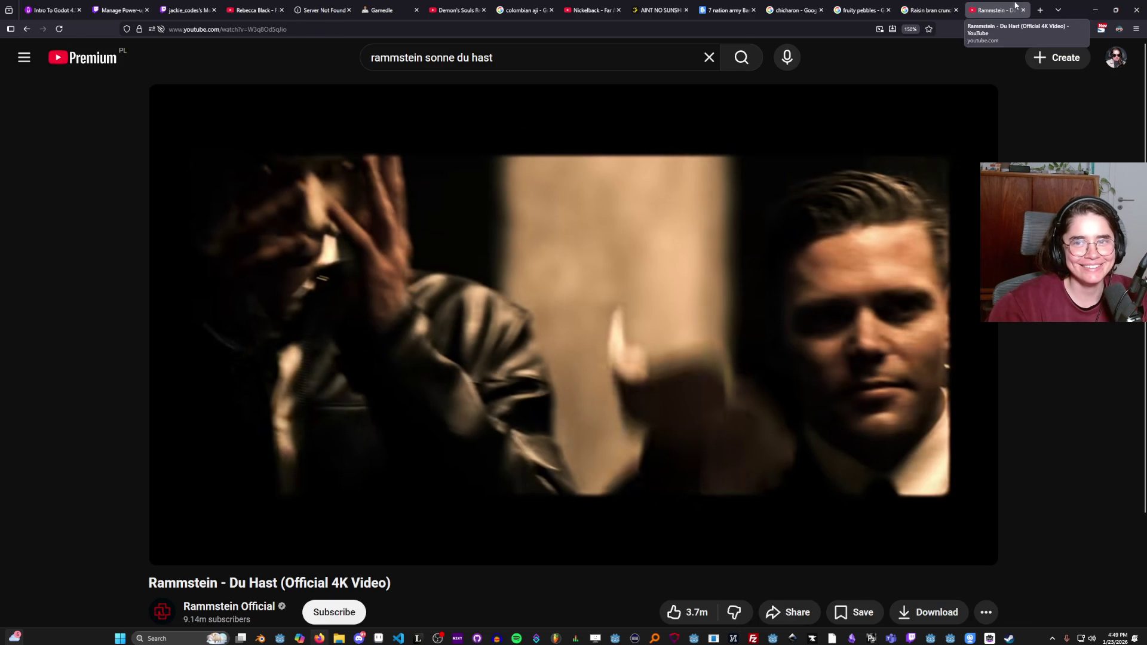
pyautogui.click(1024, 10)
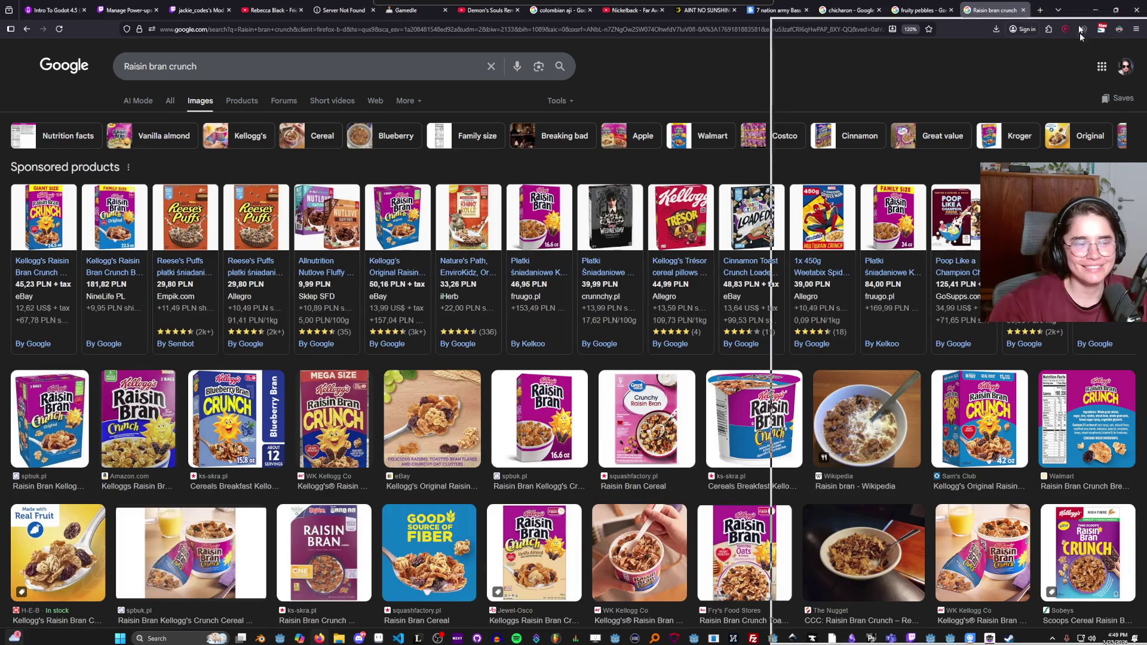
pyautogui.click(1095, 10)
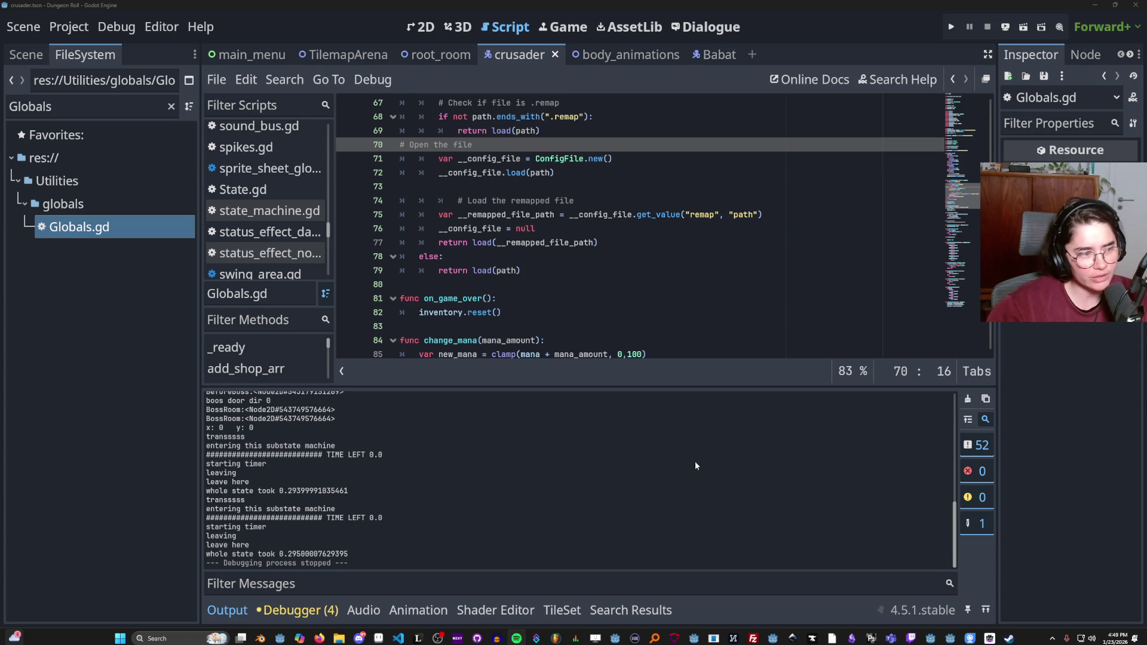
pyautogui.click(563, 270)
pyautogui.scroll(2, 563, 270)
pyautogui.scroll(-3, 564, 271)
pyautogui.scroll(3, 563, 270)
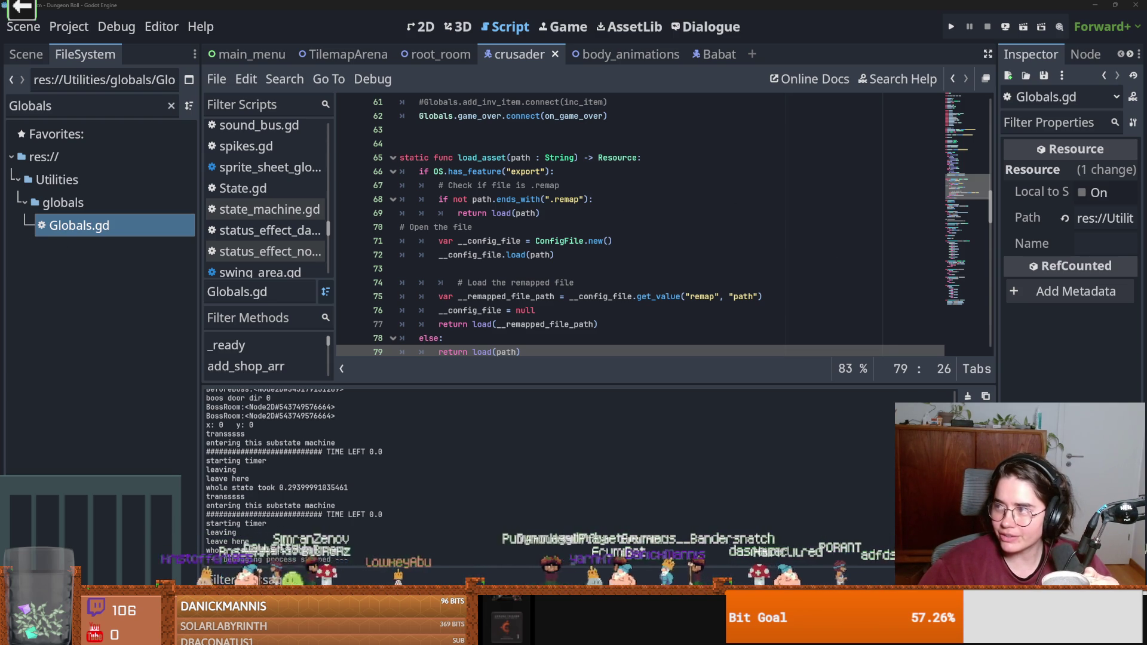
# Skip ahead in Mona Carita's Rasputin and open the Säkkijärven Polkka video in a new tab.
pyautogui.hotkey('alt', 'Tab')
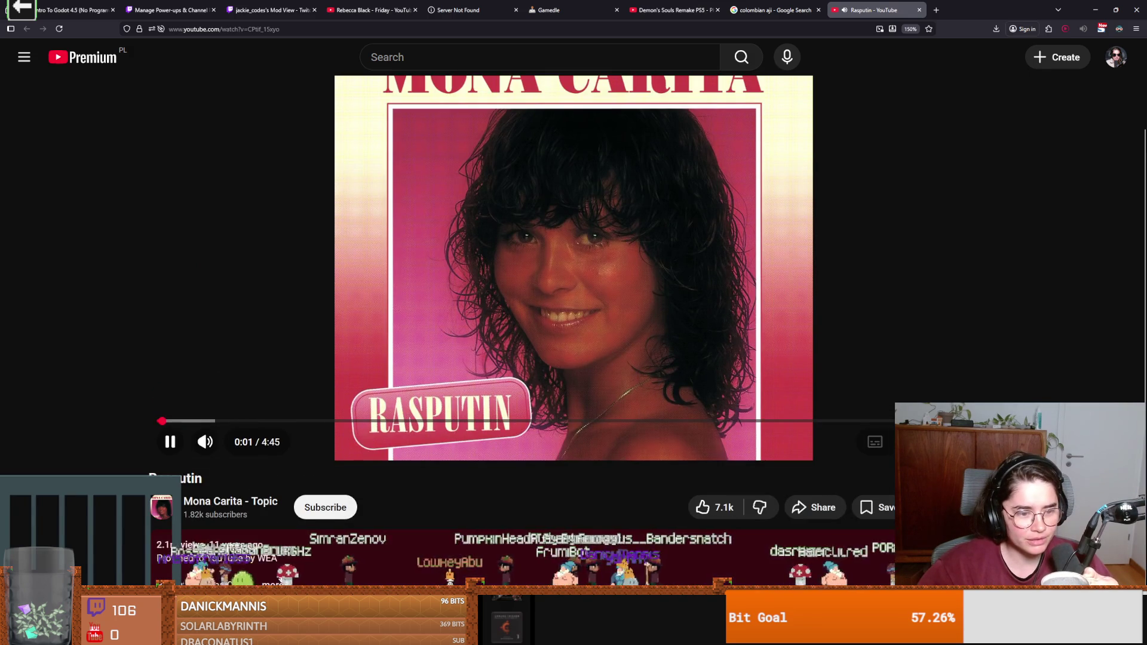
pyautogui.scroll(-10, 463, 376)
pyautogui.scroll(10, 463, 375)
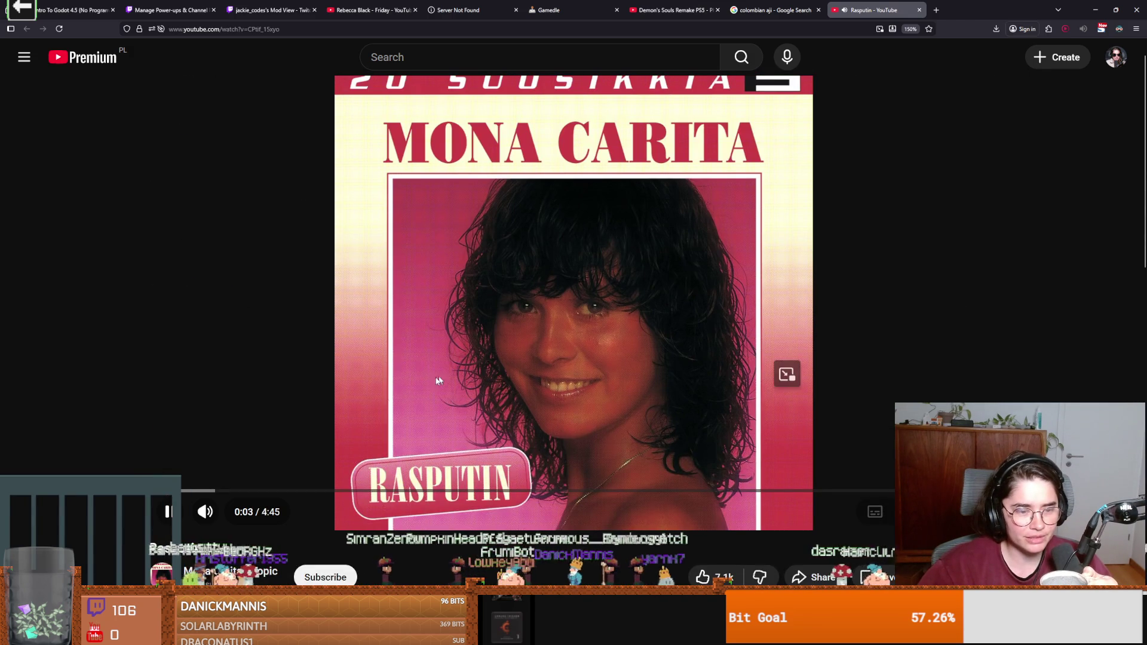
pyautogui.click(216, 491)
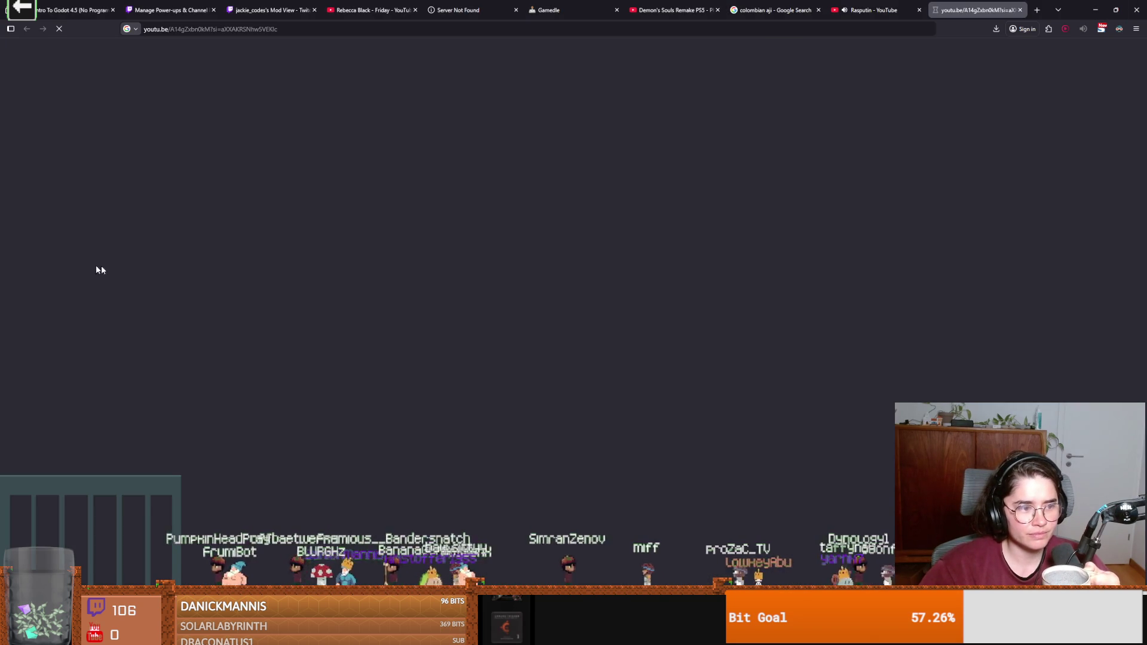
pyautogui.click(875, 11)
pyautogui.press('space')
pyautogui.click(979, 7)
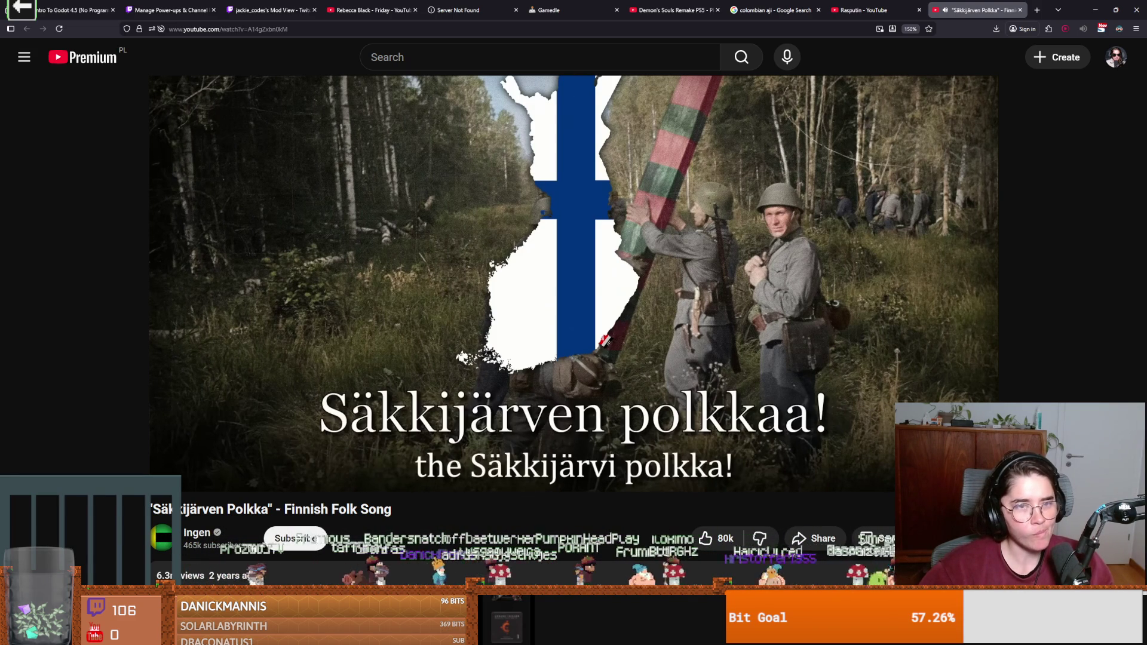
# Seek Rasputin to about 1:29, pause it, and go back to the Godot editor.
pyautogui.click(883, 9)
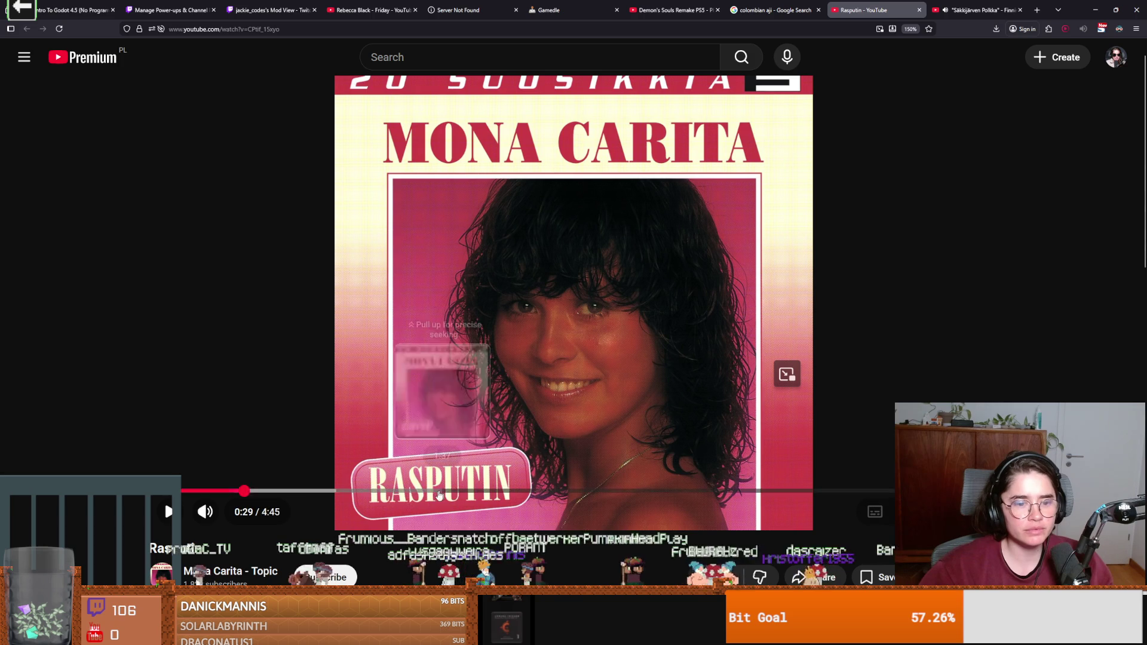
pyautogui.click(420, 491)
pyautogui.click(509, 418)
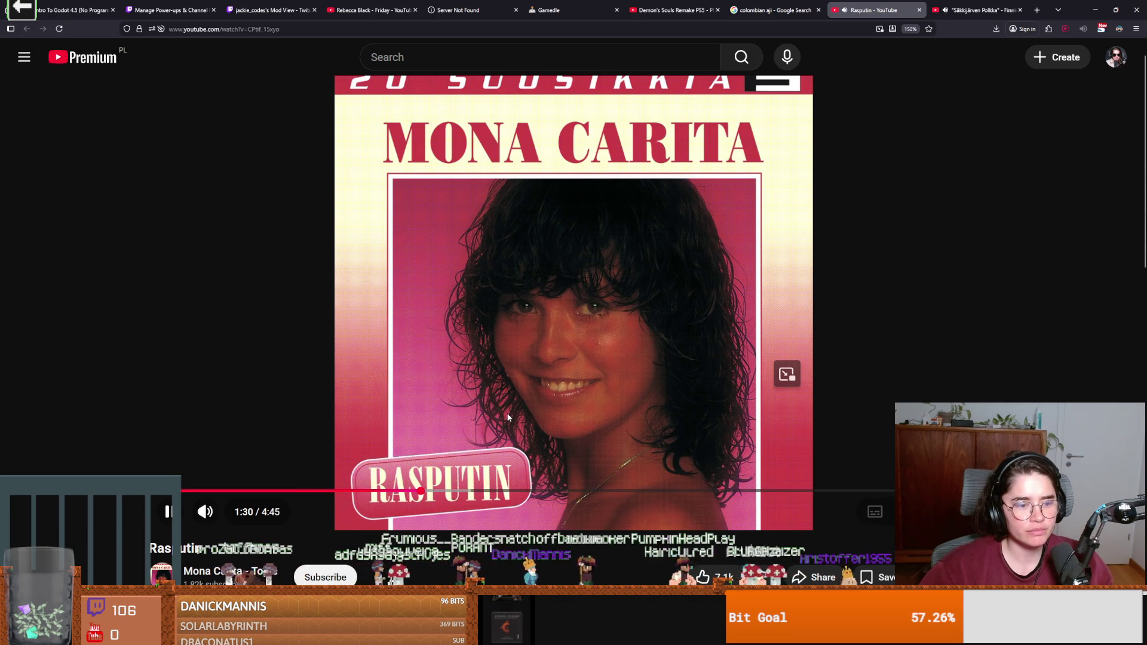
pyautogui.click(518, 376)
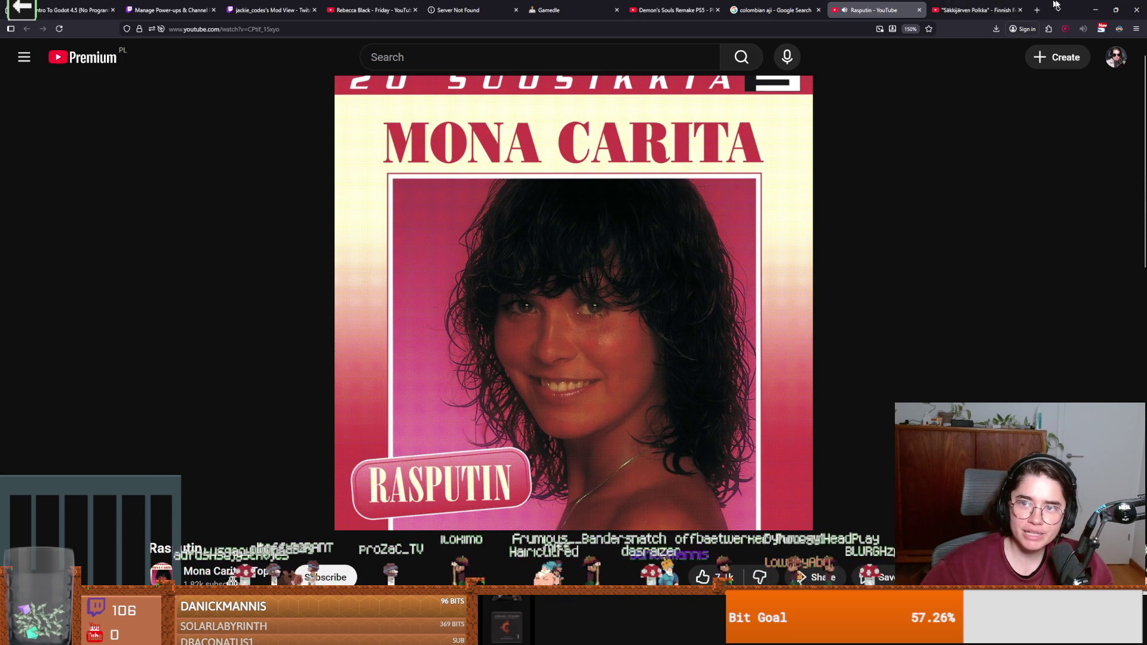
pyautogui.hotkey('alt', 'Tab')
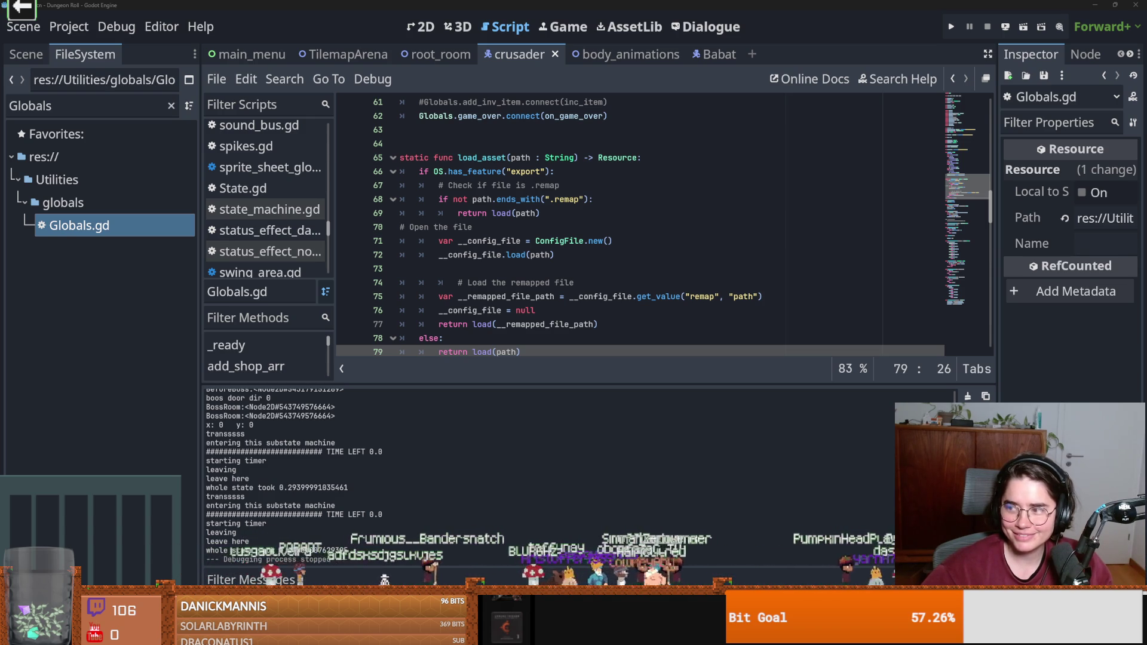
pyautogui.hotkey('alt', 'Tab')
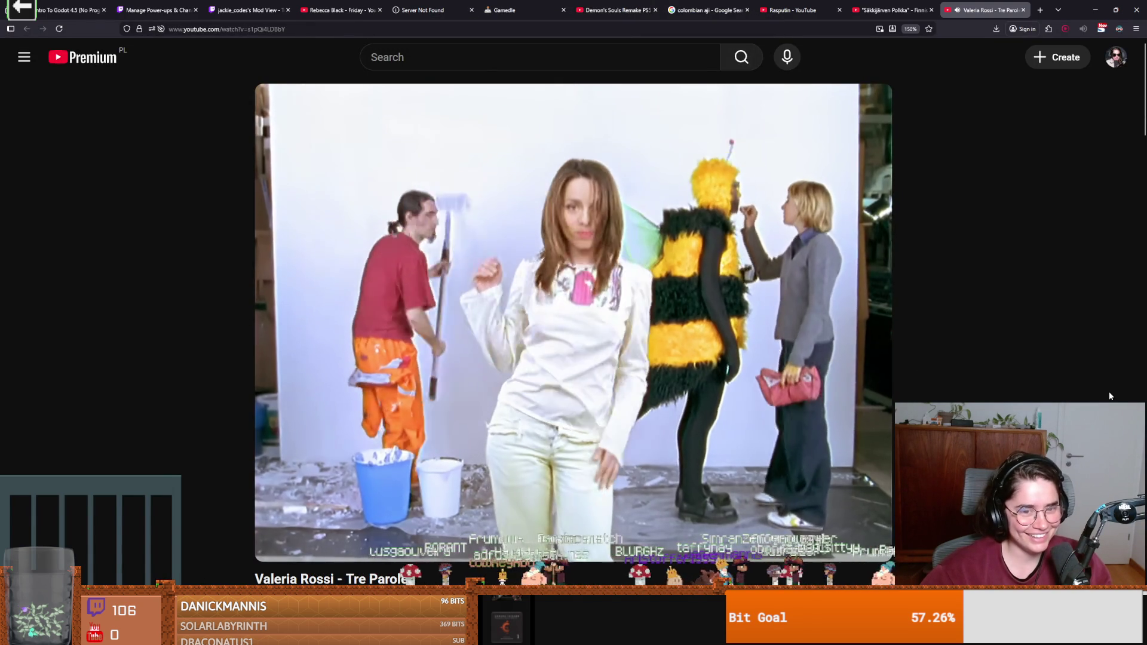
# Boost the Tre Parole tab to 270% with the 600% Sound Volume extension, then pause the video.
pyautogui.moveTo(476, 541)
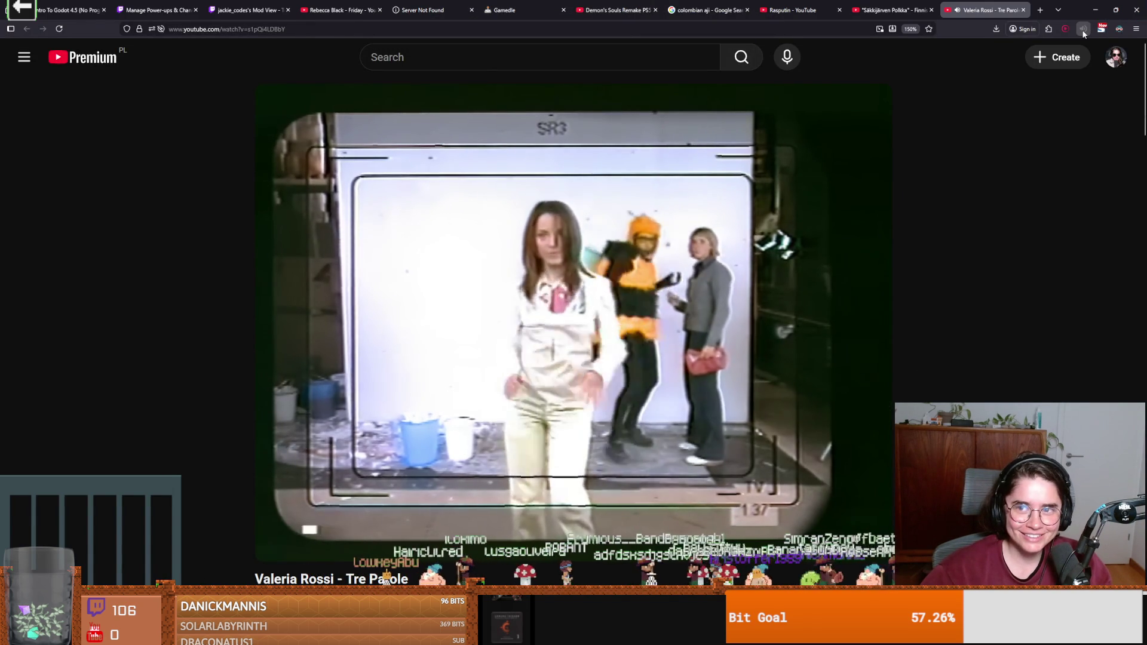
pyautogui.click(1083, 28)
pyautogui.click(1010, 160)
pyautogui.moveTo(1010, 160); pyautogui.dragTo(1002, 160)
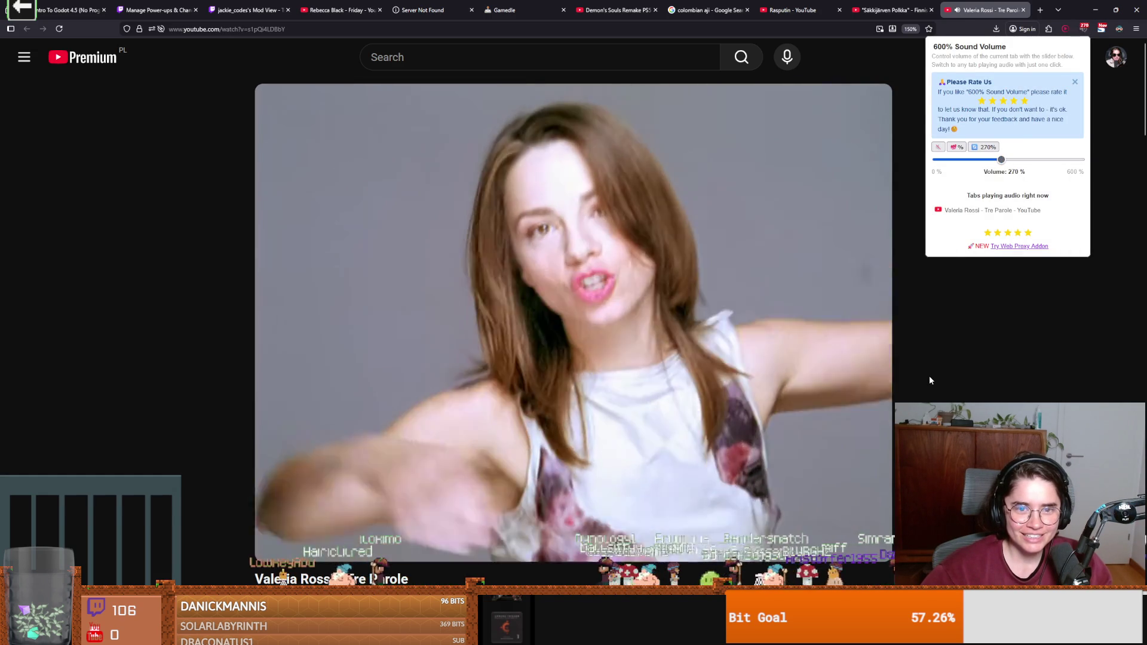
pyautogui.click(933, 378)
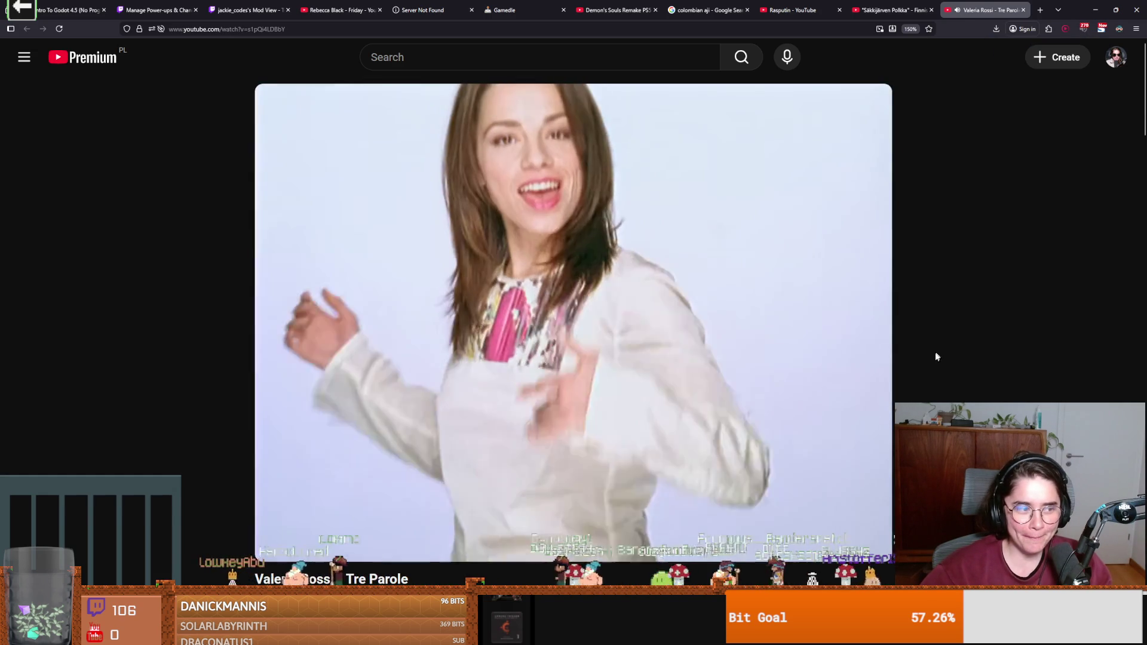
pyautogui.moveTo(602, 339)
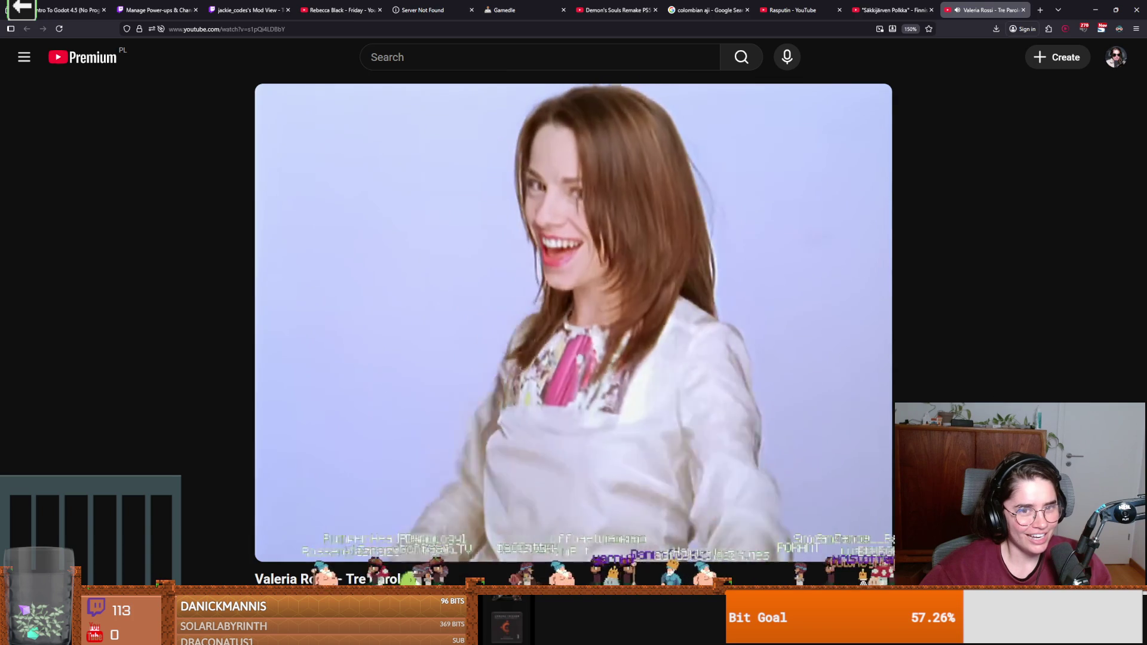
pyautogui.click(574, 323)
# Translate the top Italian comment under Tre Parole into English, read it, then return to Godot.
pyautogui.scroll(-5, 574, 330)
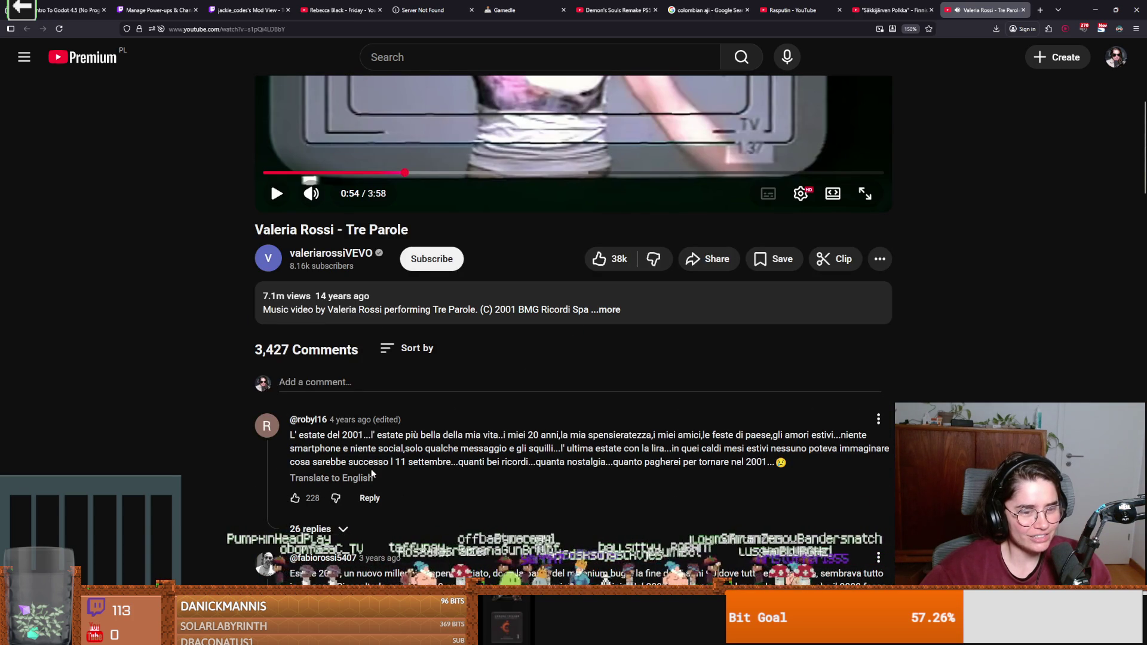
pyautogui.click(362, 478)
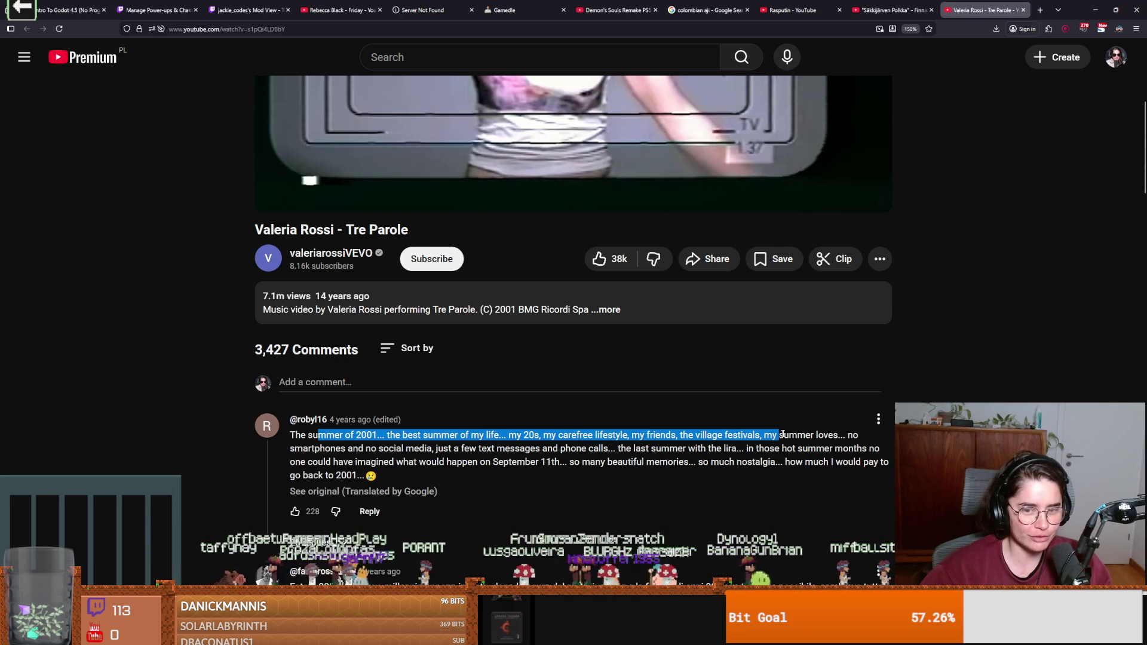
pyautogui.moveTo(832, 435)
pyautogui.mouseDown()
pyautogui.moveTo(368, 449)
pyautogui.moveTo(699, 449)
pyautogui.mouseUp()
pyautogui.moveTo(828, 445)
pyautogui.mouseDown()
pyautogui.moveTo(881, 449)
pyautogui.moveTo(296, 421)
pyautogui.moveTo(332, 462)
pyautogui.moveTo(572, 461)
pyautogui.mouseUp()
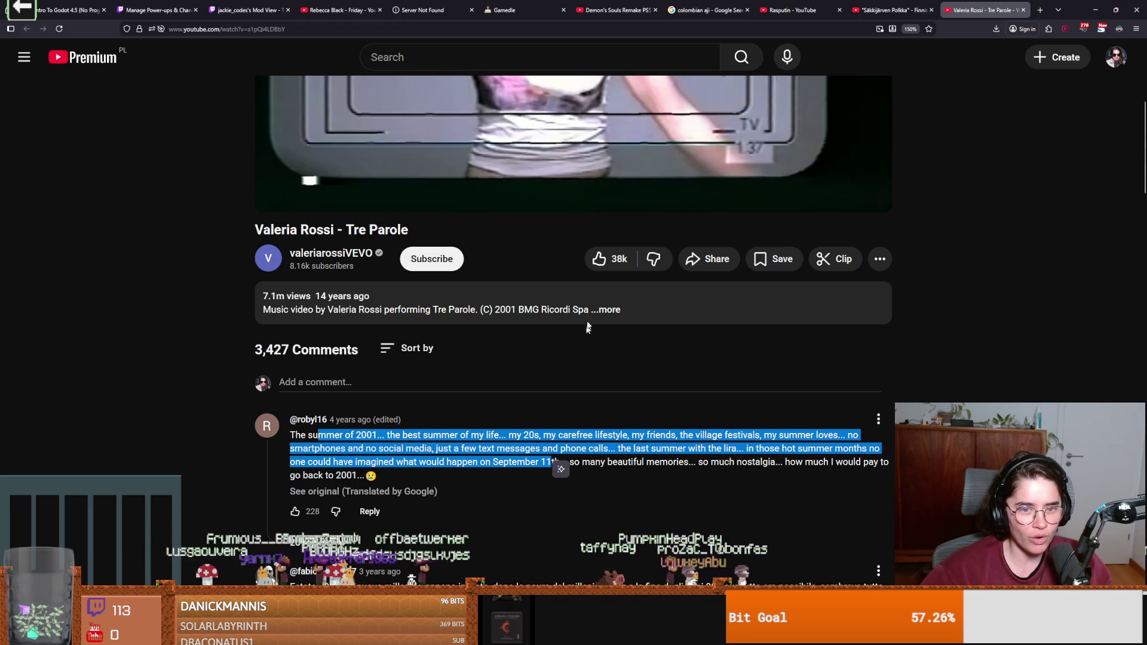
pyautogui.moveTo(579, 463)
pyautogui.mouseDown()
pyautogui.moveTo(876, 464)
pyautogui.moveTo(357, 476)
pyautogui.mouseUp()
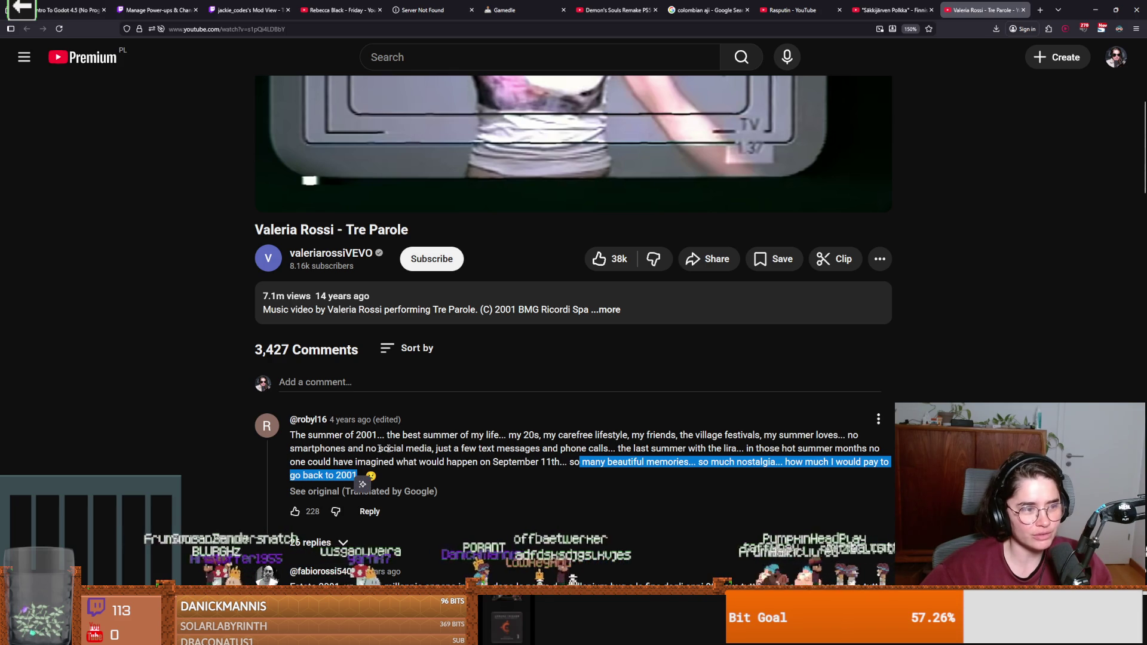
pyautogui.click(200, 466)
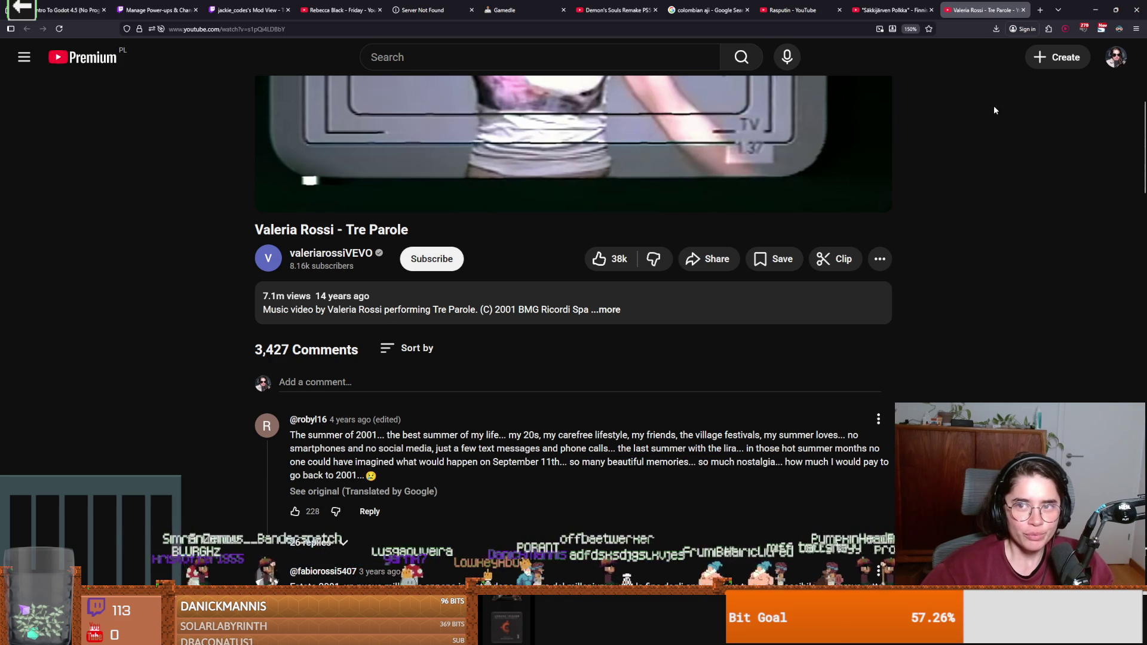
pyautogui.scroll(-3, 504, 439)
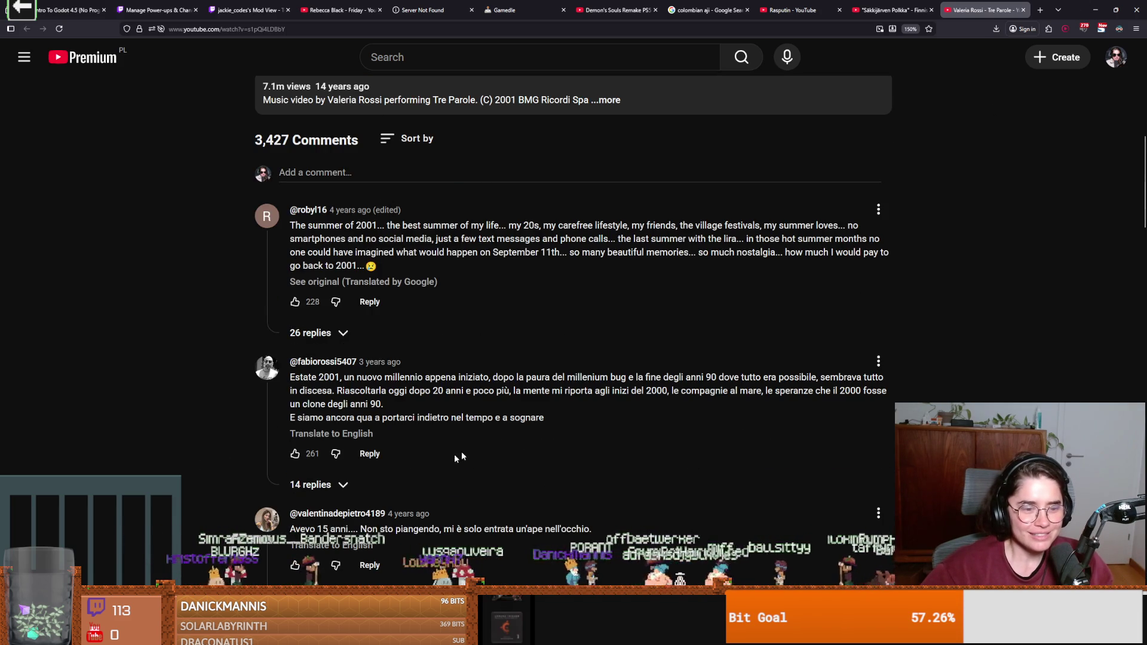
pyautogui.click(1096, 9)
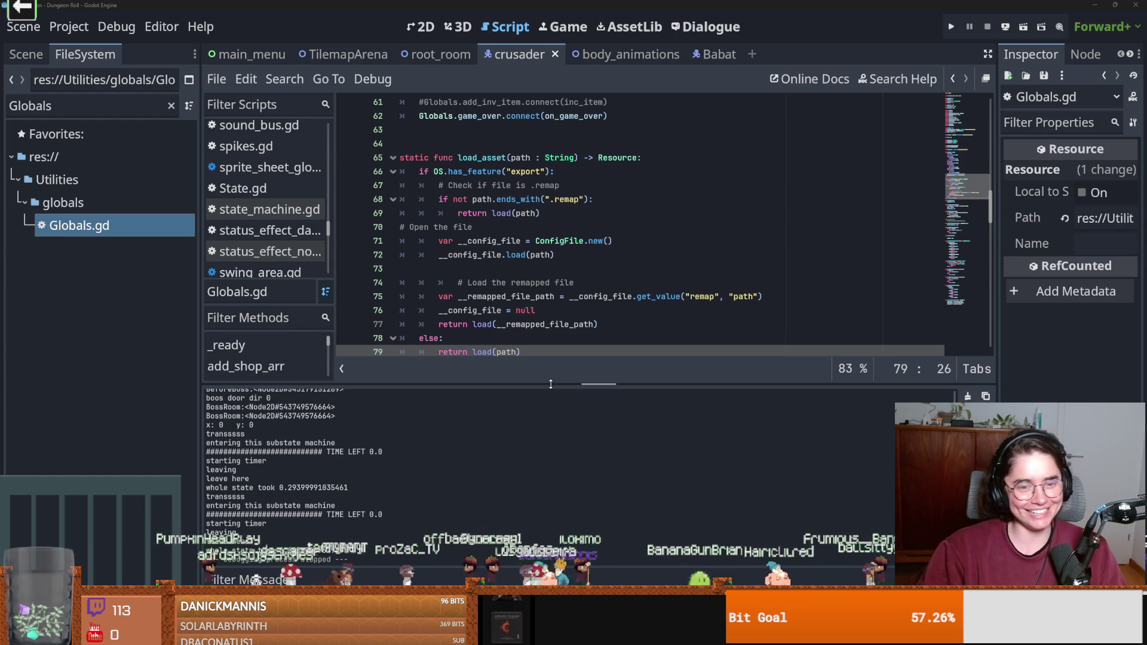
pyautogui.moveTo(551, 385); pyautogui.dragTo(550, 445)
pyautogui.click(517, 269)
pyautogui.hotkey('ctrl', 's')
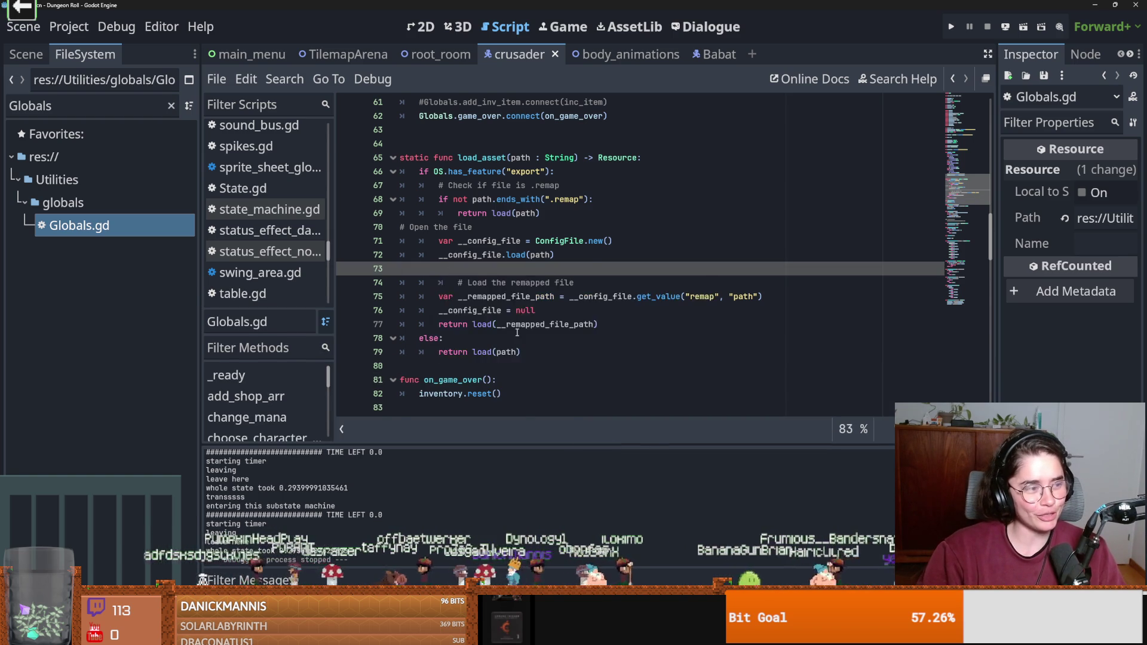
pyautogui.scroll(7, 517, 332)
pyautogui.hotkey('ctrl', 's')
pyautogui.scroll(-3, 496, 281)
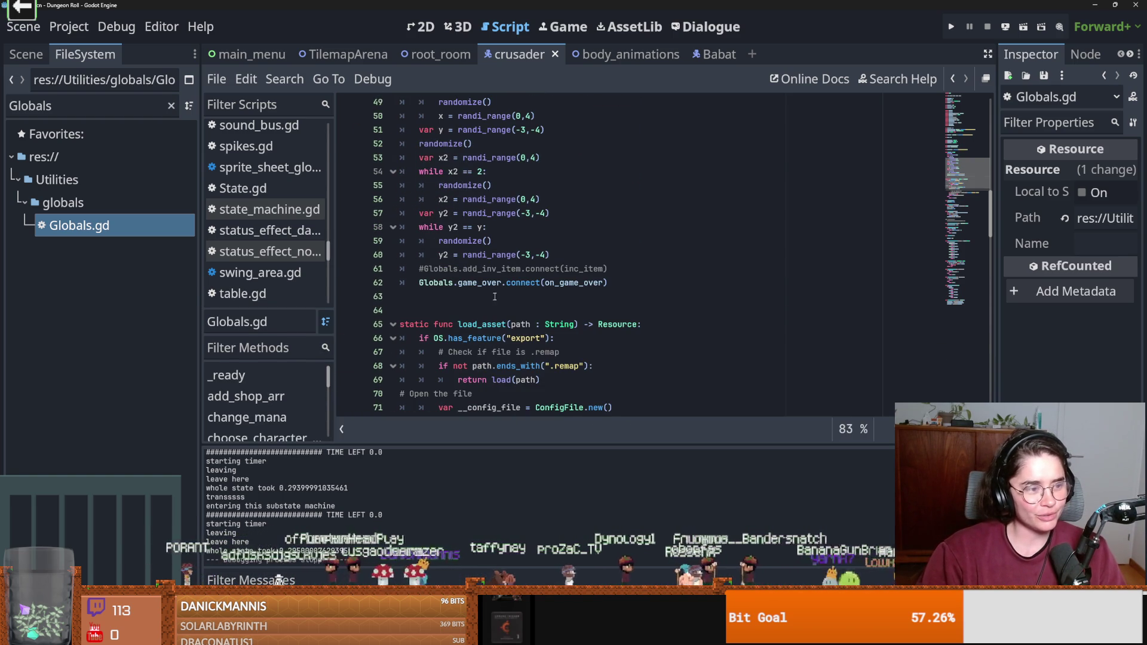
pyautogui.click(495, 297)
pyautogui.hotkey('ctrl', 's')
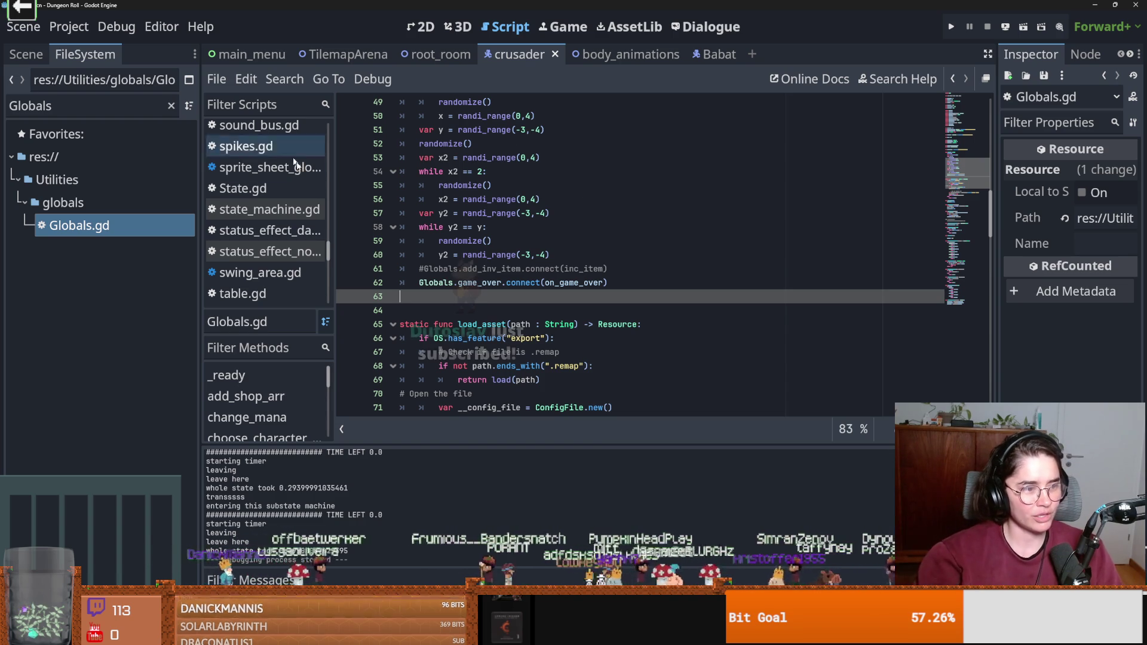
pyautogui.click(577, 219)
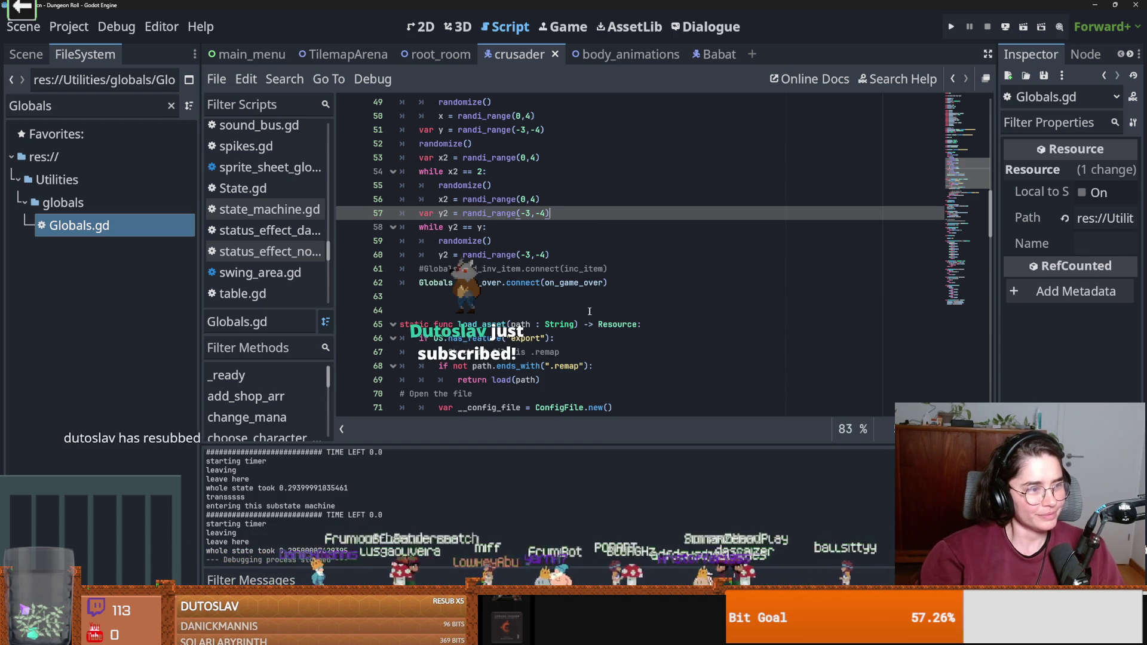
pyautogui.scroll(1, 596, 357)
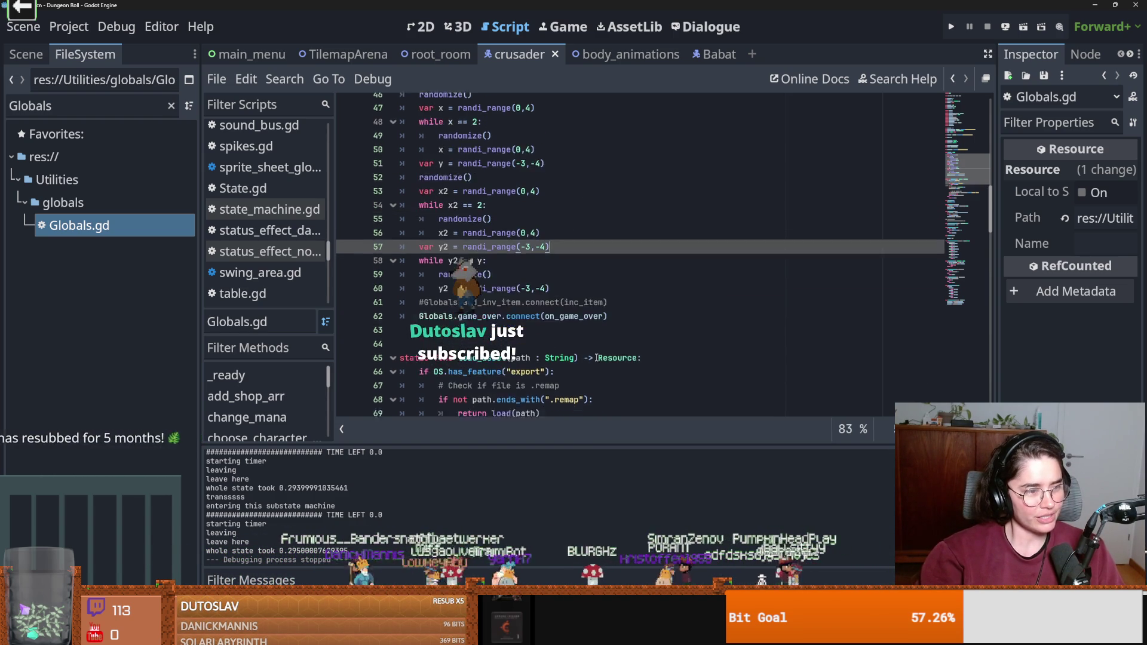
pyautogui.scroll(1, 595, 358)
pyautogui.scroll(7, 596, 357)
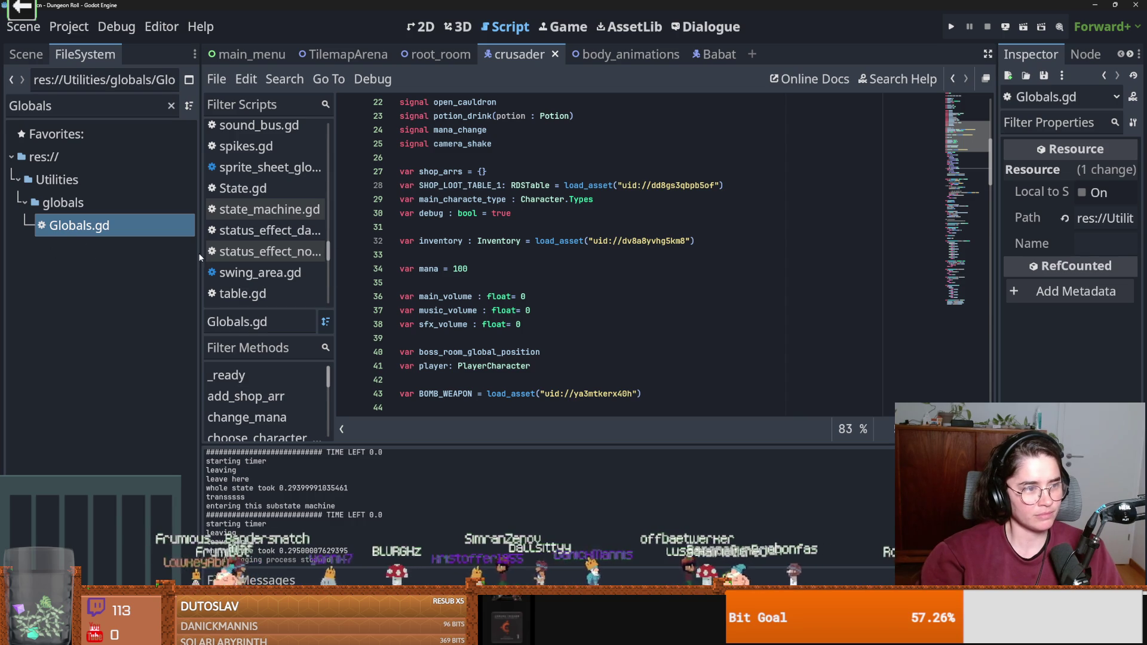
pyautogui.scroll(3, 457, 309)
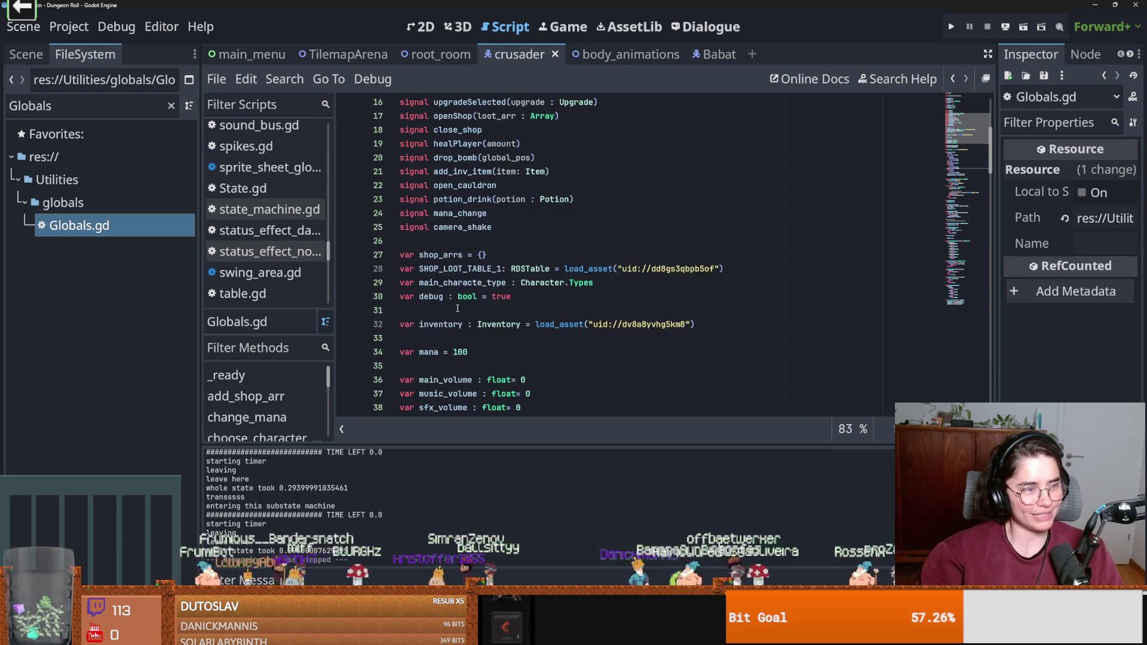
pyautogui.scroll(2, 457, 309)
pyautogui.scroll(-1, 459, 309)
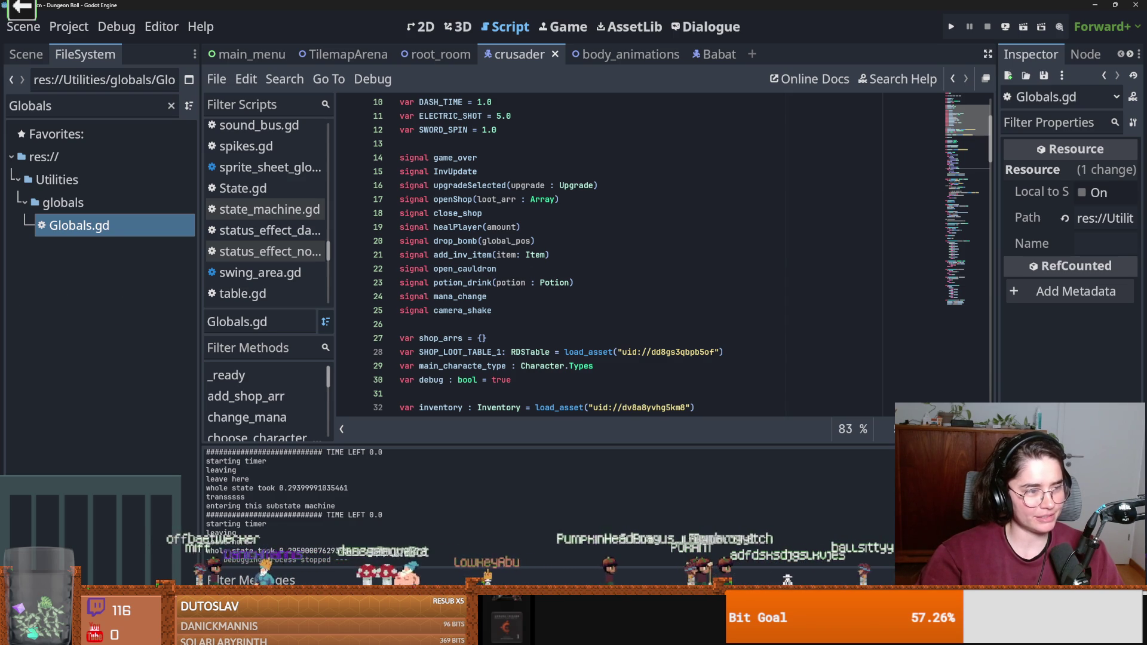
# Save the Globals.gd script, reviewing it down to the _ready function.
pyautogui.click(603, 282)
pyautogui.hotkey('ctrl', 's')
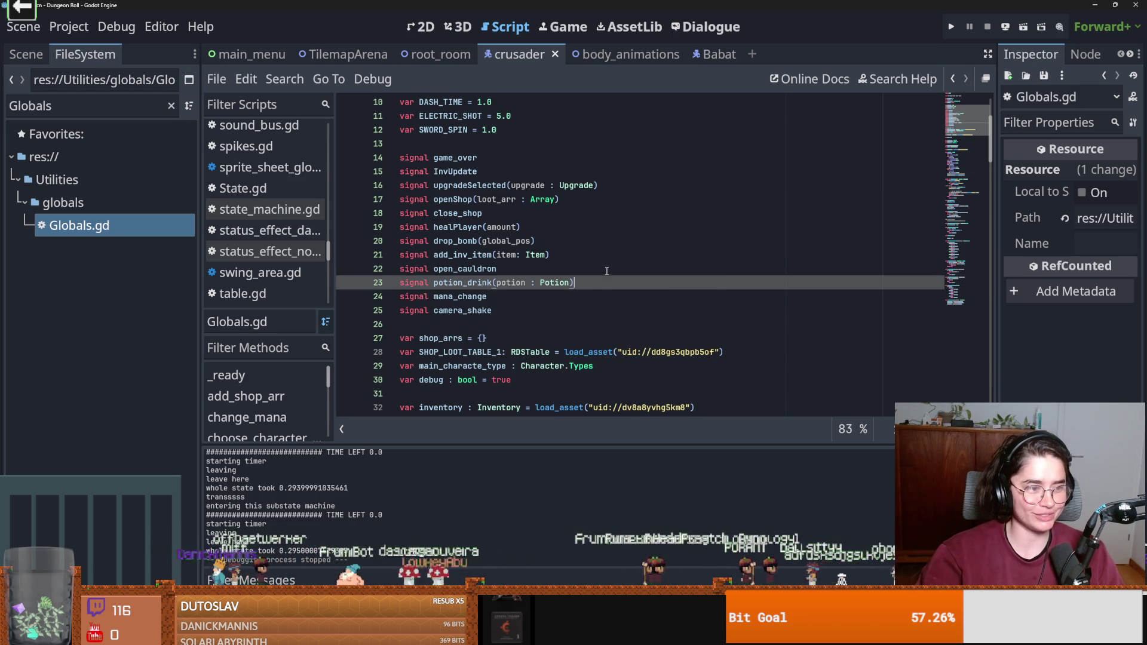
pyautogui.scroll(-3, 476, 307)
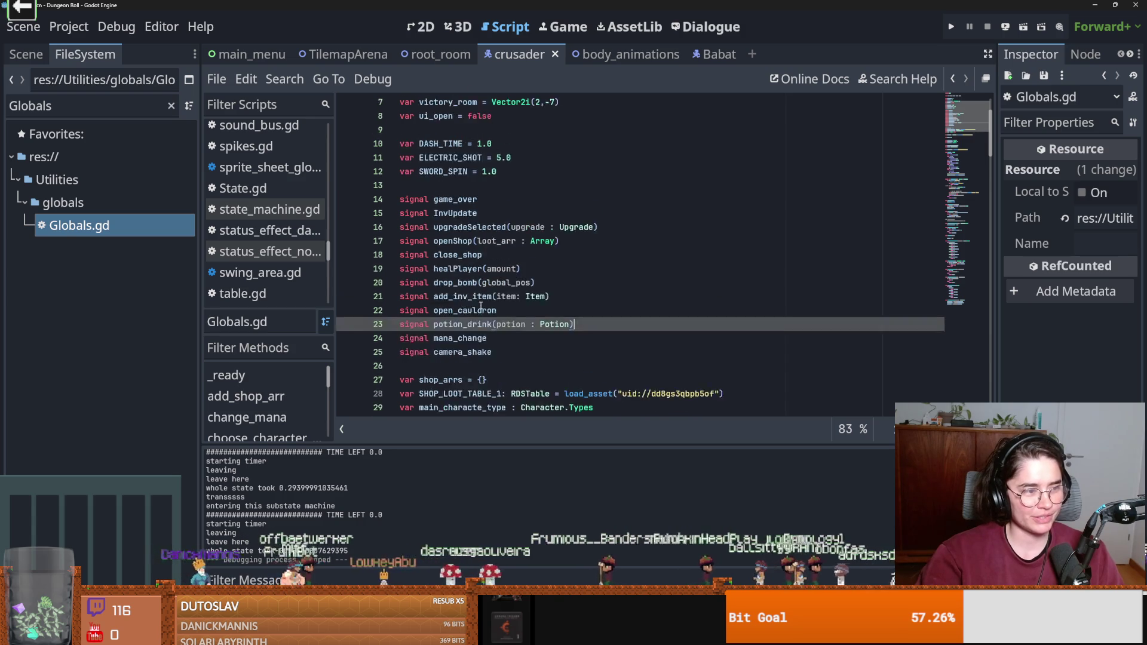
pyautogui.hotkey('ctrl', 's')
pyautogui.scroll(-3, 536, 317)
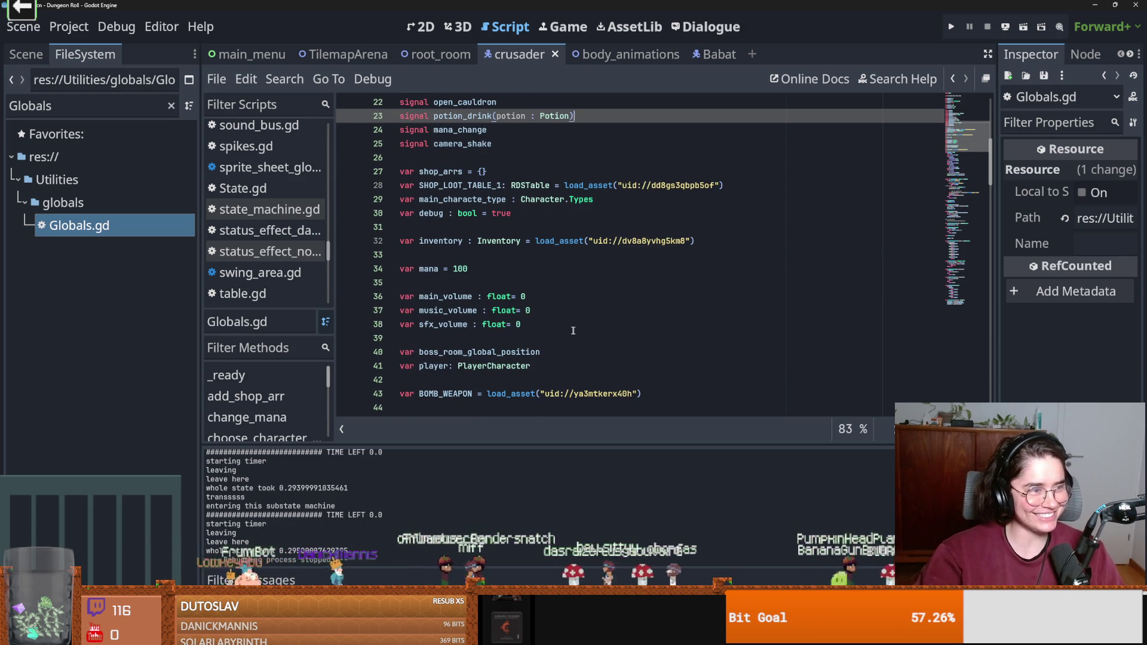
pyautogui.scroll(3, 570, 333)
pyautogui.hotkey('ctrl', 's')
pyautogui.scroll(-4, 572, 336)
pyautogui.scroll(-5, 572, 335)
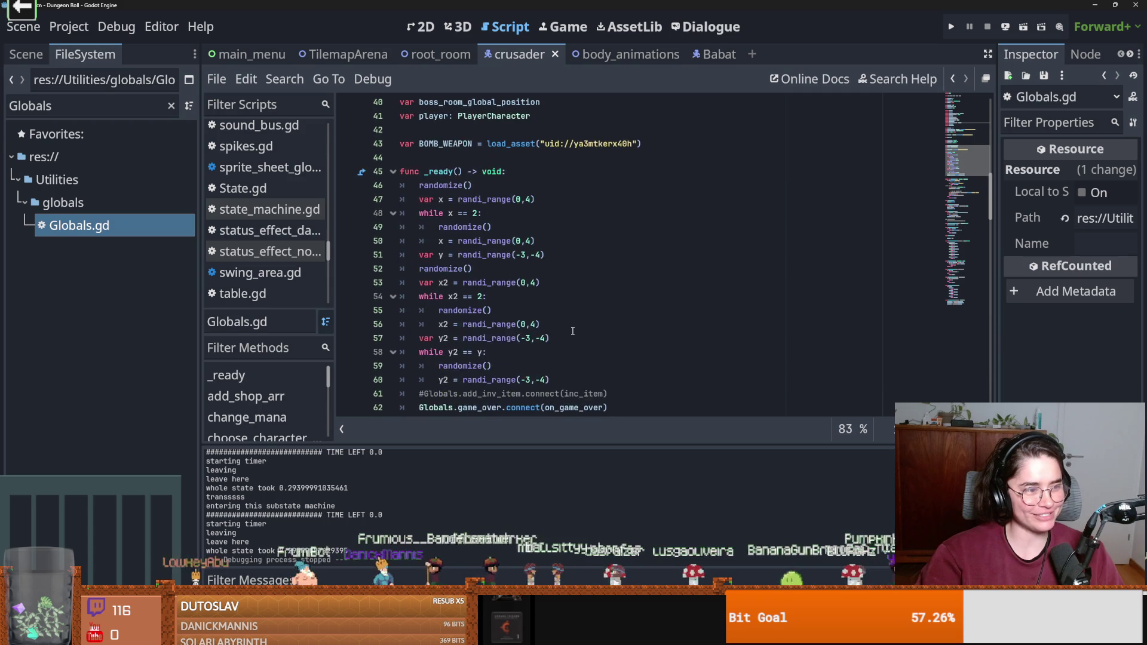
pyautogui.scroll(-2, 572, 331)
pyautogui.scroll(4, 572, 331)
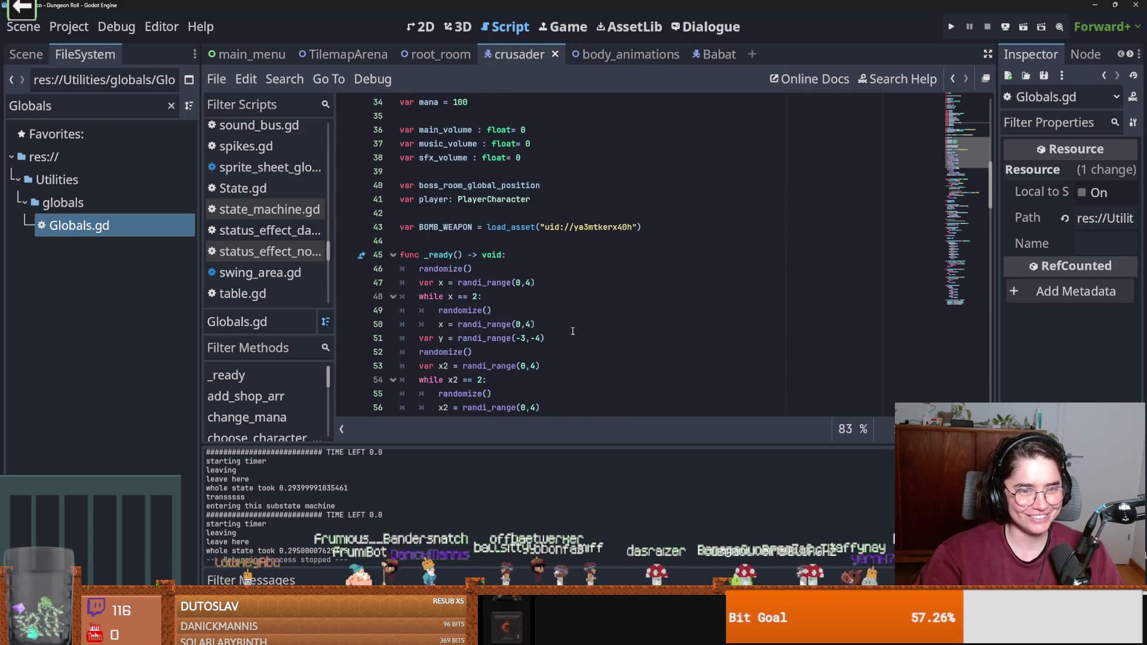
pyautogui.click(572, 331)
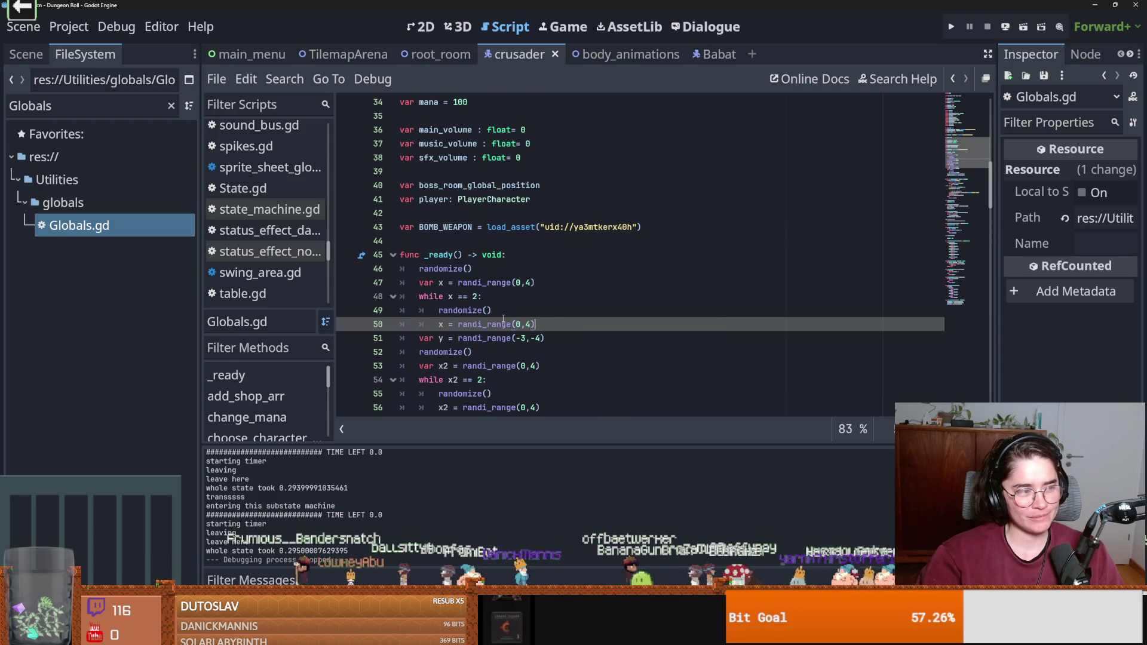
pyautogui.scroll(2, 505, 317)
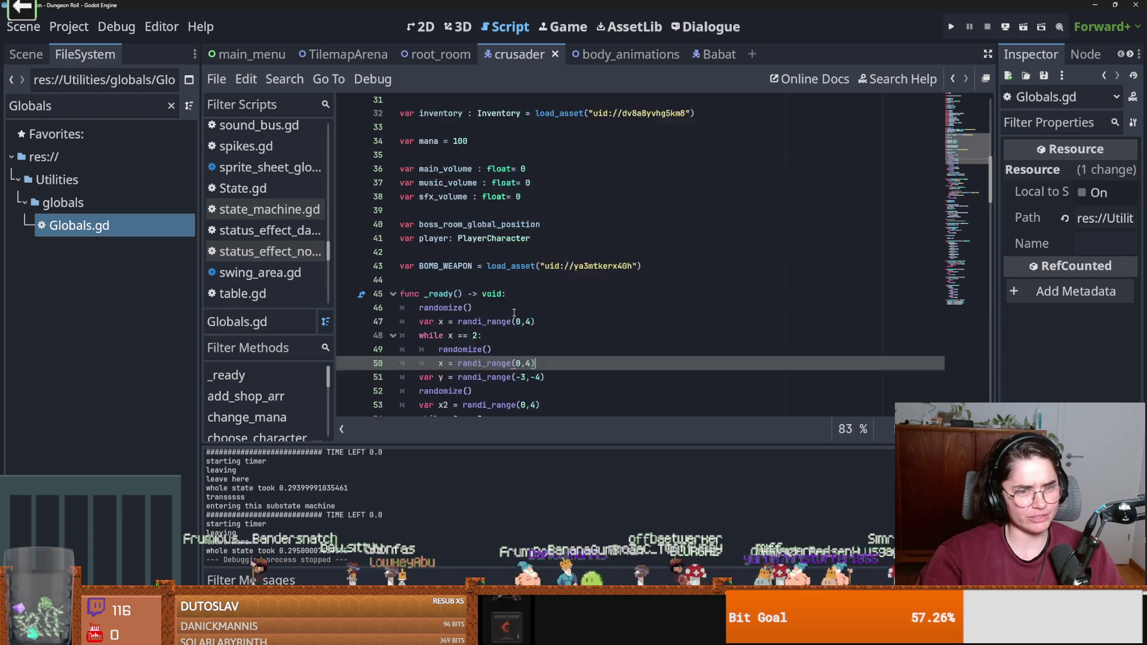
pyautogui.hotkey('ctrl', 's')
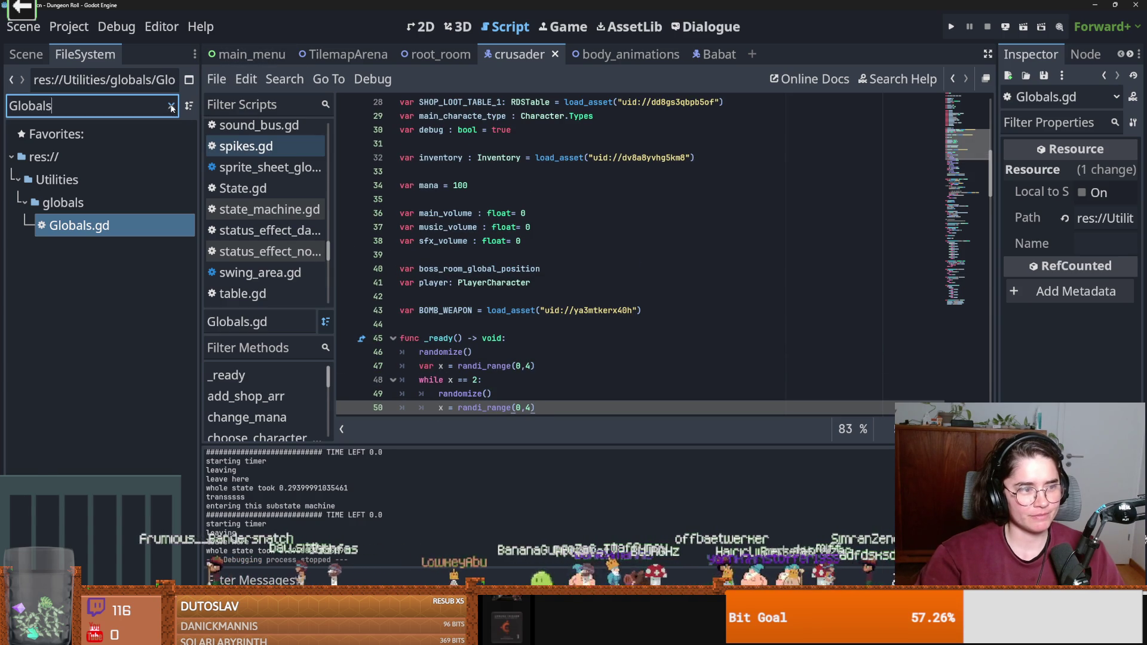
# Clear the Globals file filter to show the full res:// tree, then save main_menu.gd.
pyautogui.click(171, 106)
pyautogui.click(84, 158)
pyautogui.press('F5')
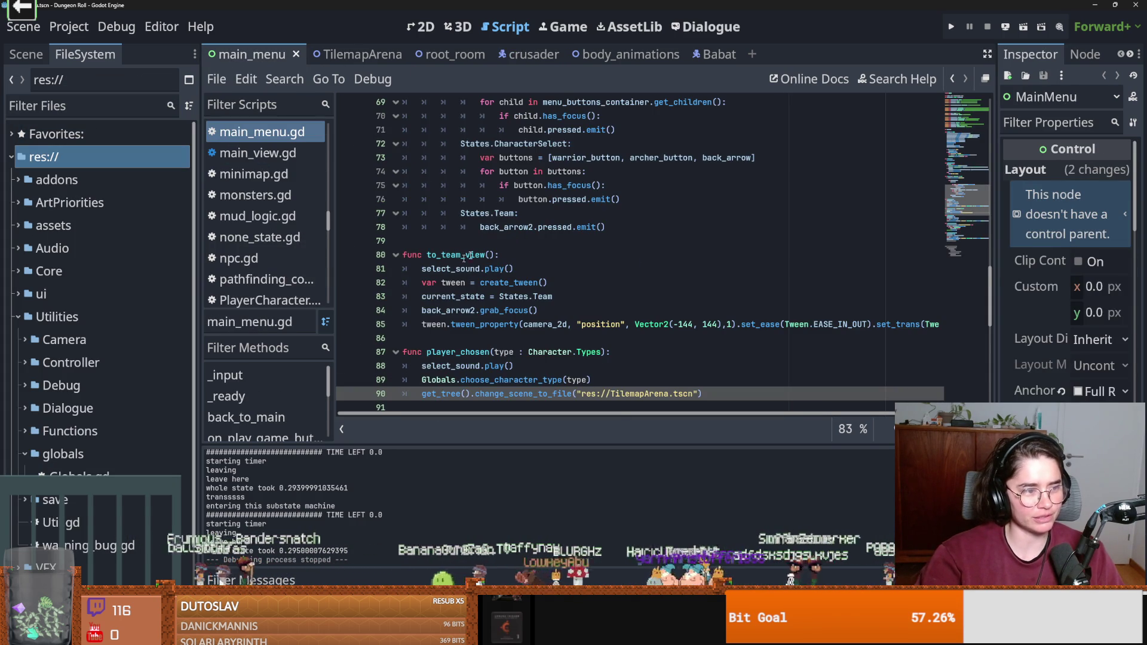
pyautogui.scroll(4, 558, 268)
pyautogui.scroll(7, 558, 268)
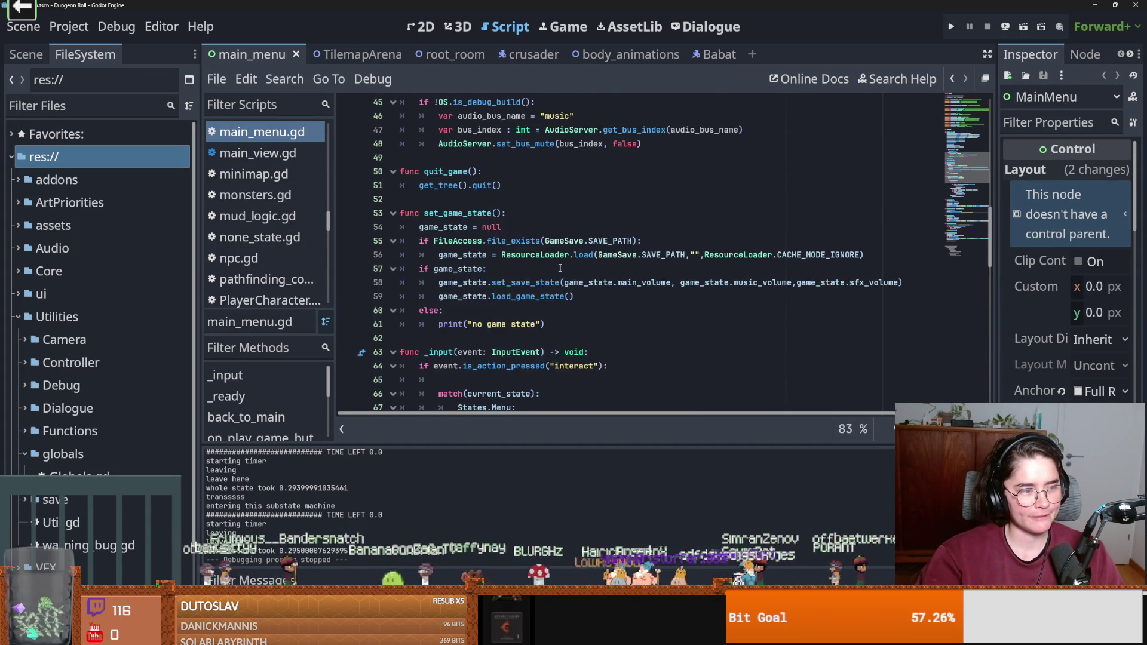
pyautogui.scroll(10, 603, 296)
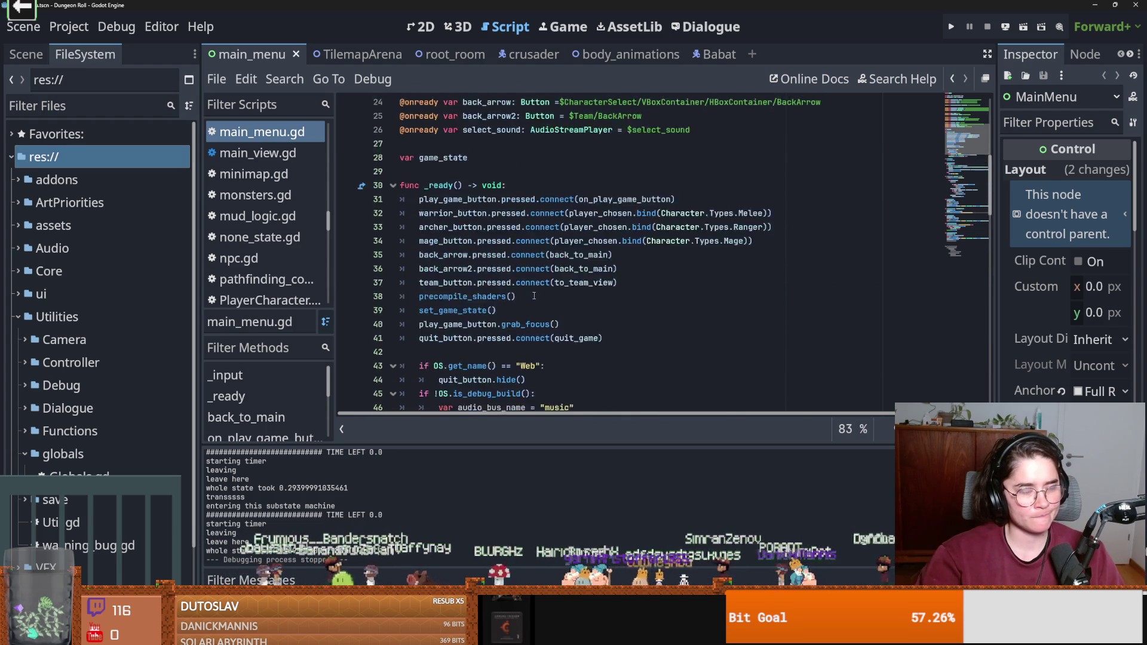
pyautogui.hotkey('ctrl', 's')
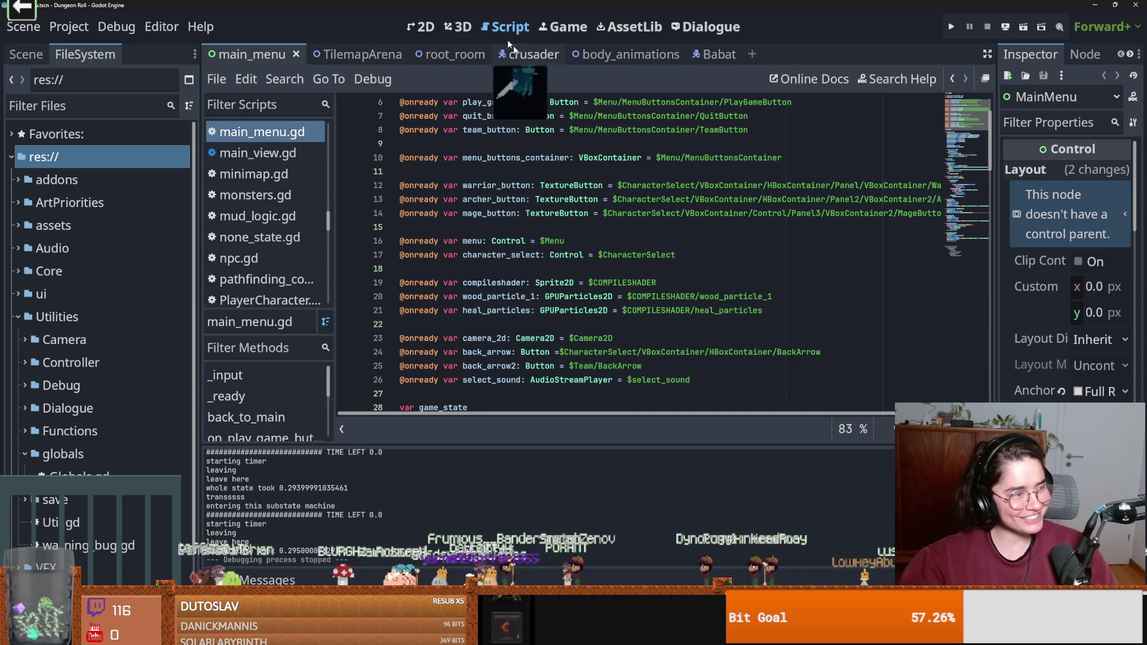
pyautogui.click(449, 175)
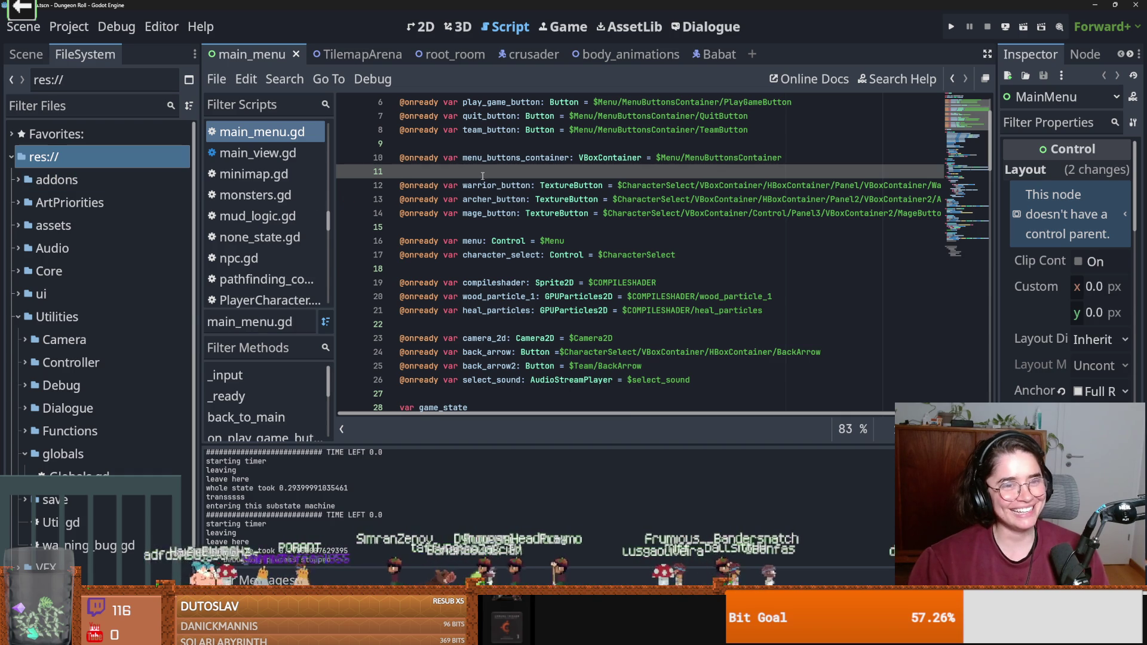
pyautogui.click(493, 146)
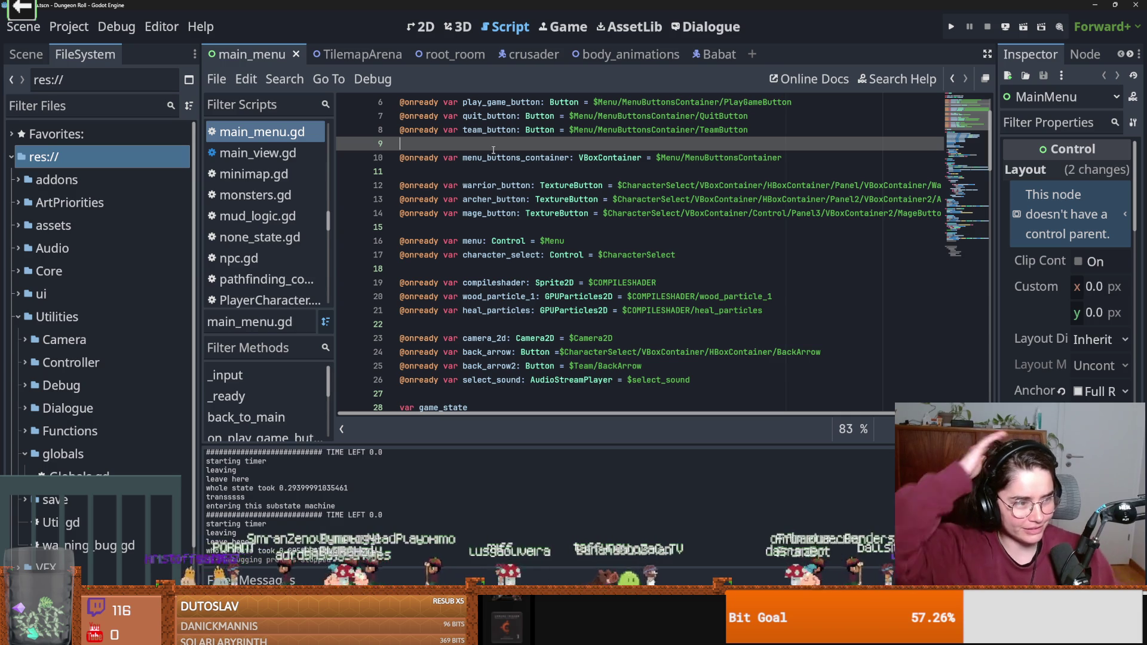
pyautogui.click(491, 240)
pyautogui.hotkey('ctrl', 's')
pyautogui.scroll(2, 459, 281)
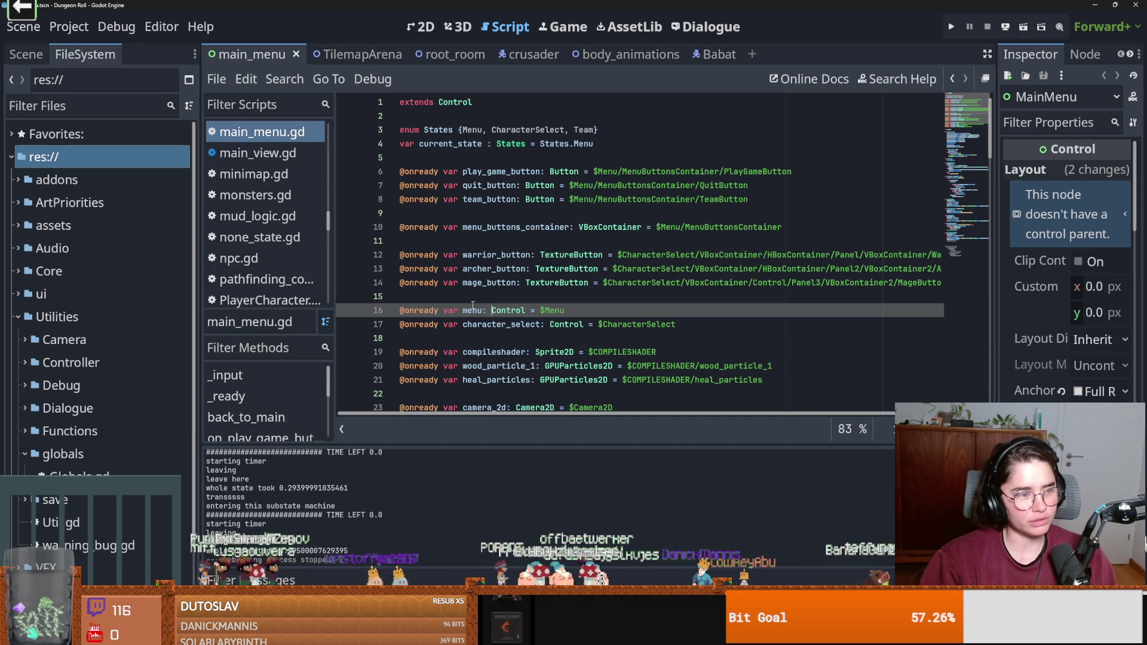
pyautogui.scroll(-2, 472, 306)
pyautogui.scroll(2, 472, 305)
pyautogui.hotkey('ctrl', 's')
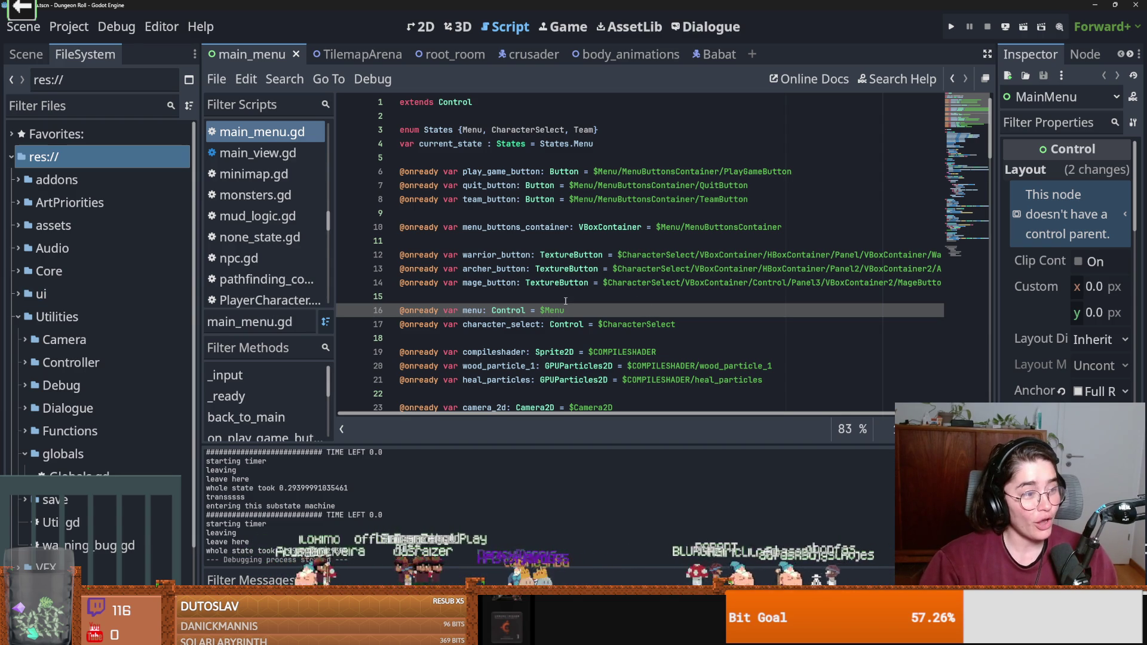
pyautogui.hotkey('ctrl', 's')
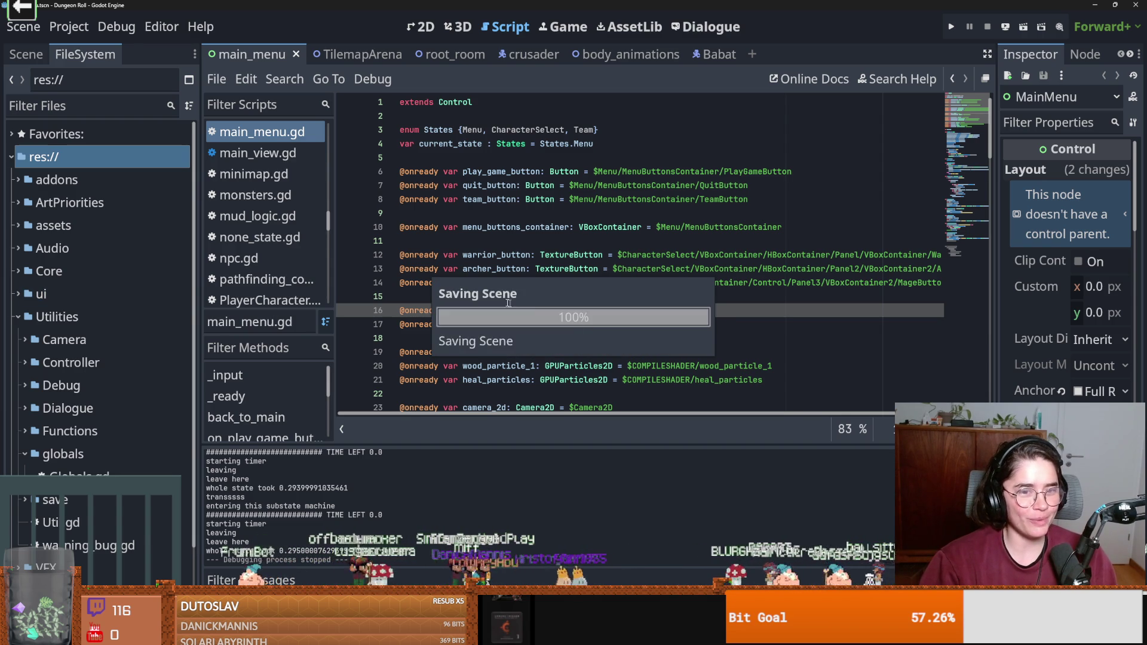
pyautogui.click(566, 302)
pyautogui.hotkey('ctrl', 's')
pyautogui.scroll(-1, 526, 322)
pyautogui.scroll(-2, 525, 322)
pyautogui.hotkey('ctrl', 's')
pyautogui.click(436, 226)
pyautogui.hotkey('ctrl', 's')
pyautogui.hotkey('ctrl', 's')
pyautogui.click(421, 253)
pyautogui.hotkey('ctrl', 's')
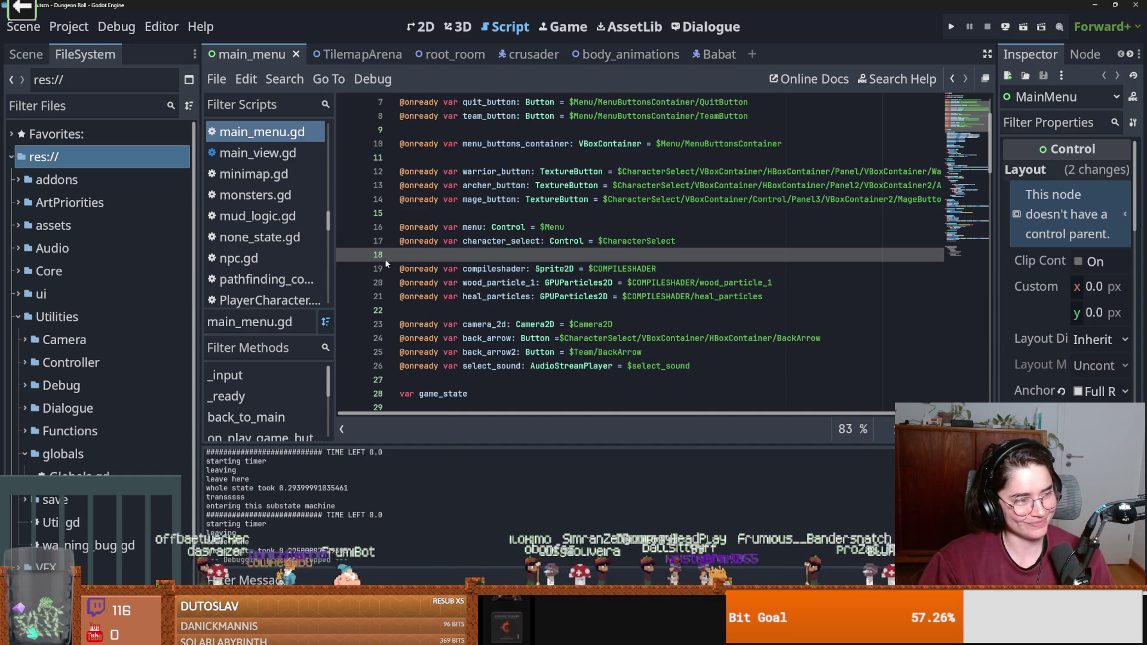
pyautogui.moveTo(411, 273)
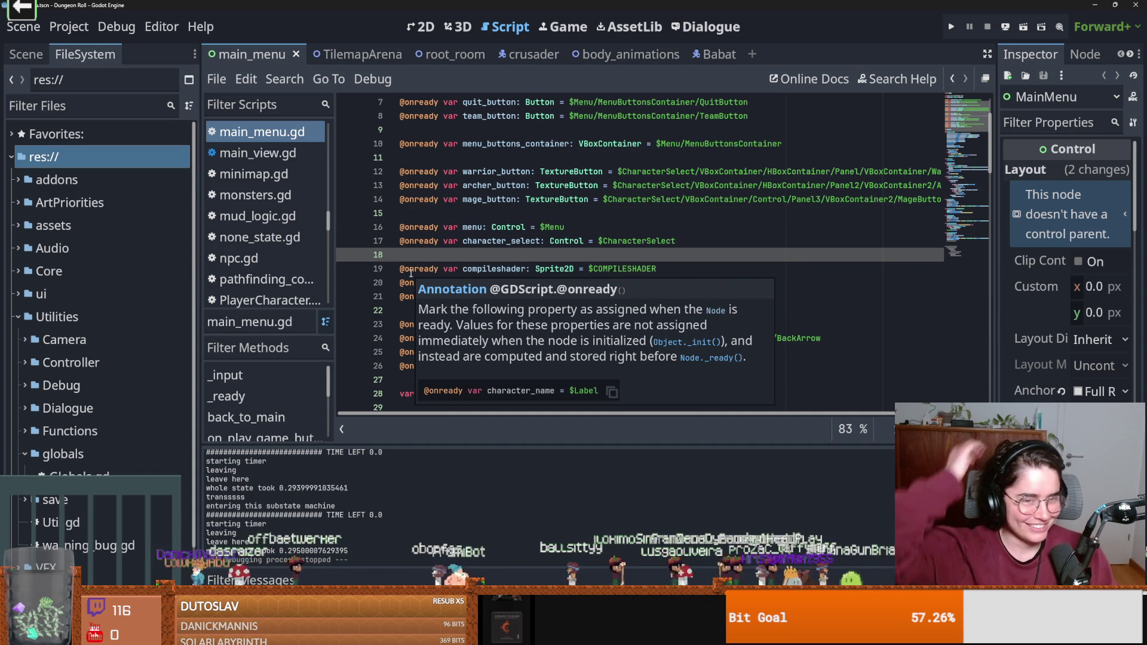
pyautogui.press('Up')
pyautogui.press('Up')
pyautogui.press('Up')
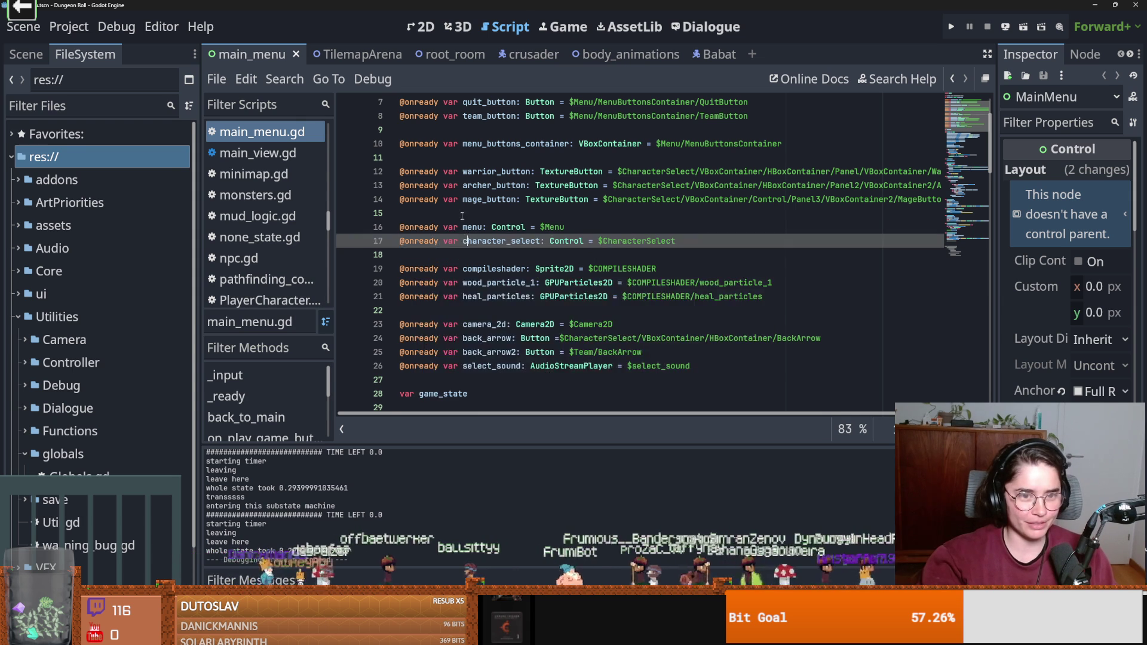
pyautogui.scroll(2, 478, 267)
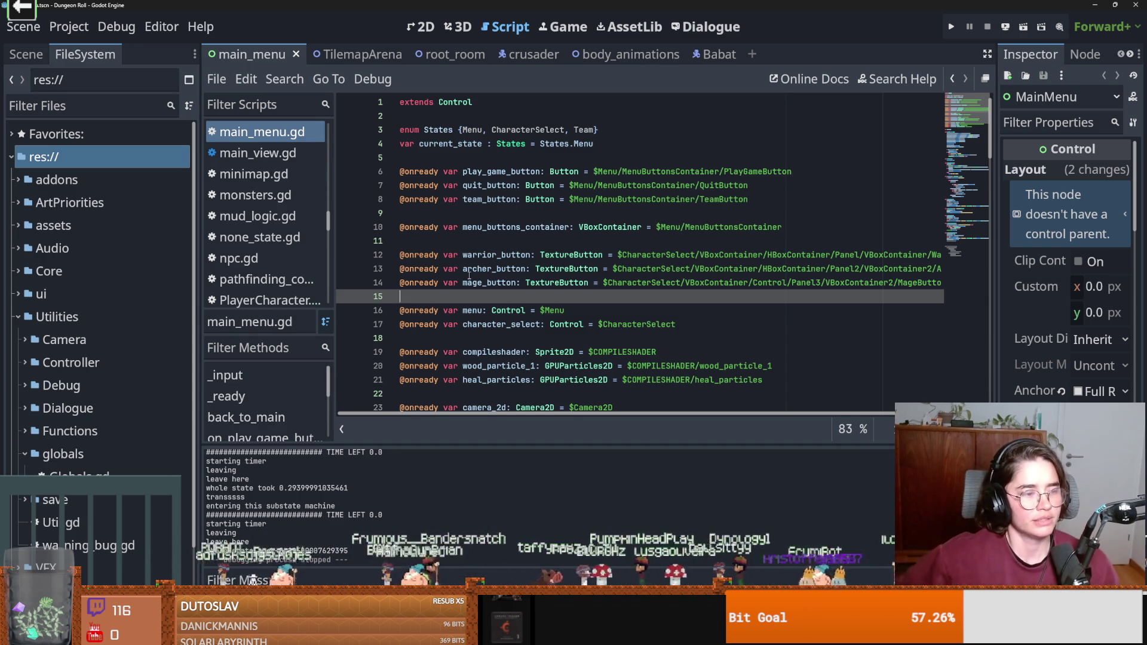
# Delete the empty line 9 from main_menu.gd's button declarations and save.
pyautogui.click(573, 270)
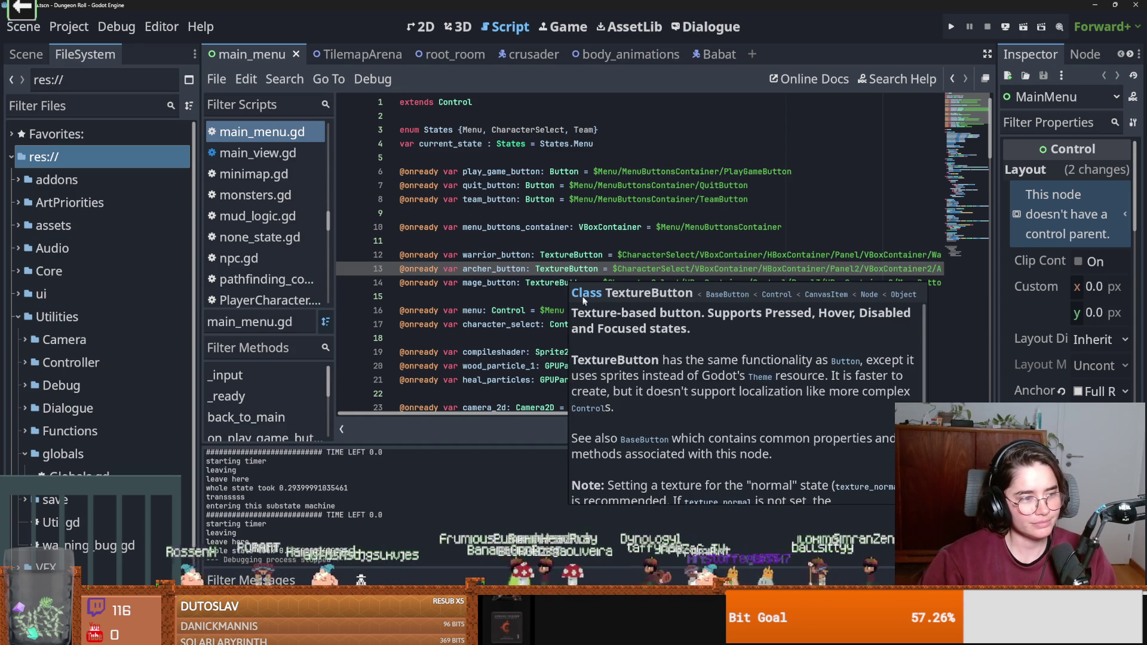
pyautogui.click(594, 215)
pyautogui.hotkey('ctrl', 's')
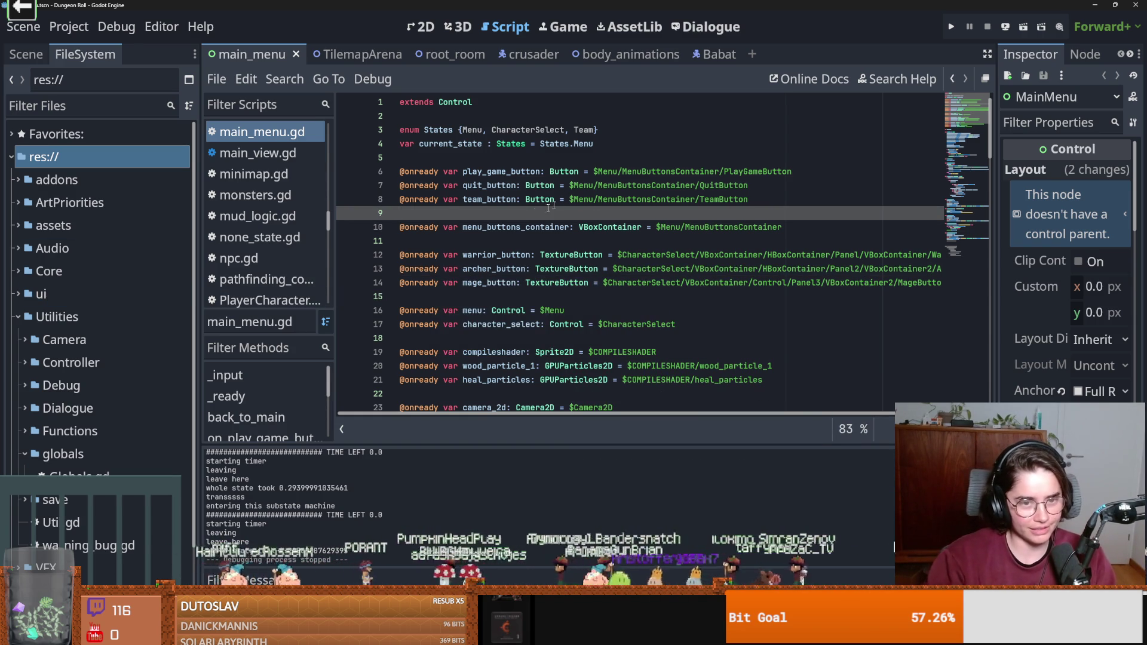
pyautogui.click(593, 222)
pyautogui.hotkey('ctrl', 's')
pyautogui.click(468, 212)
pyautogui.press('BackSpace')
pyautogui.hotkey('ctrl', 's')
pyautogui.press('Down')
pyautogui.press('Down')
pyautogui.hotkey('ctrl', 's')
# Remove the blank line near the particle declarations and save the script again.
pyautogui.scroll(-10, 550, 325)
pyautogui.scroll(10, 550, 324)
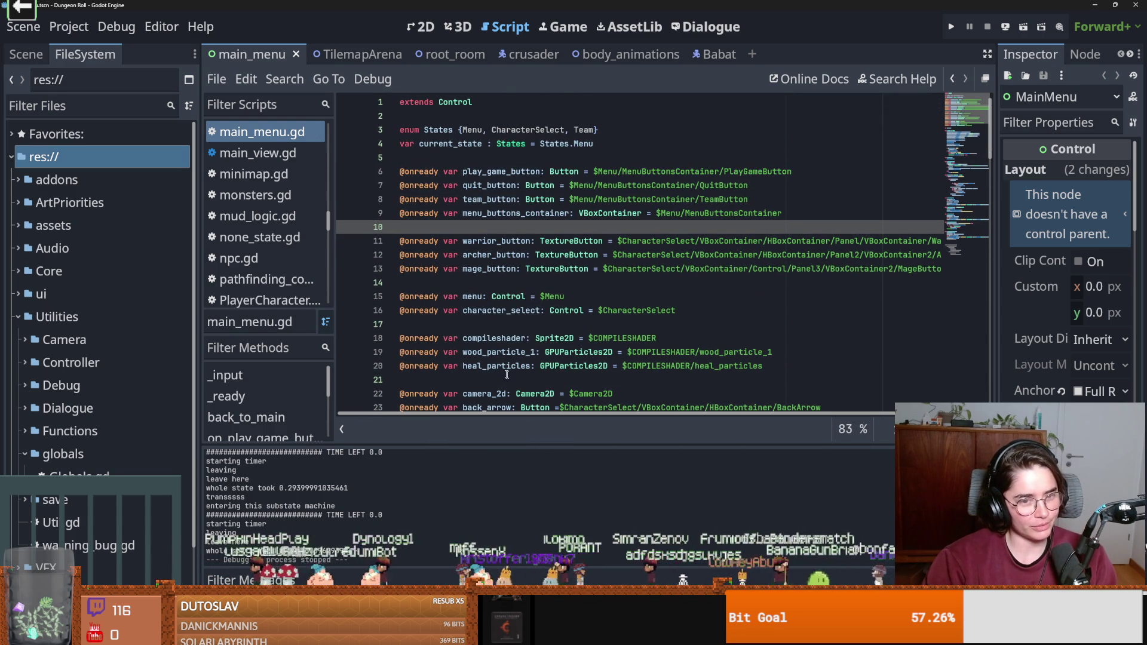
pyautogui.click(445, 328)
pyautogui.press('BackSpace')
pyautogui.hotkey('ctrl', 's')
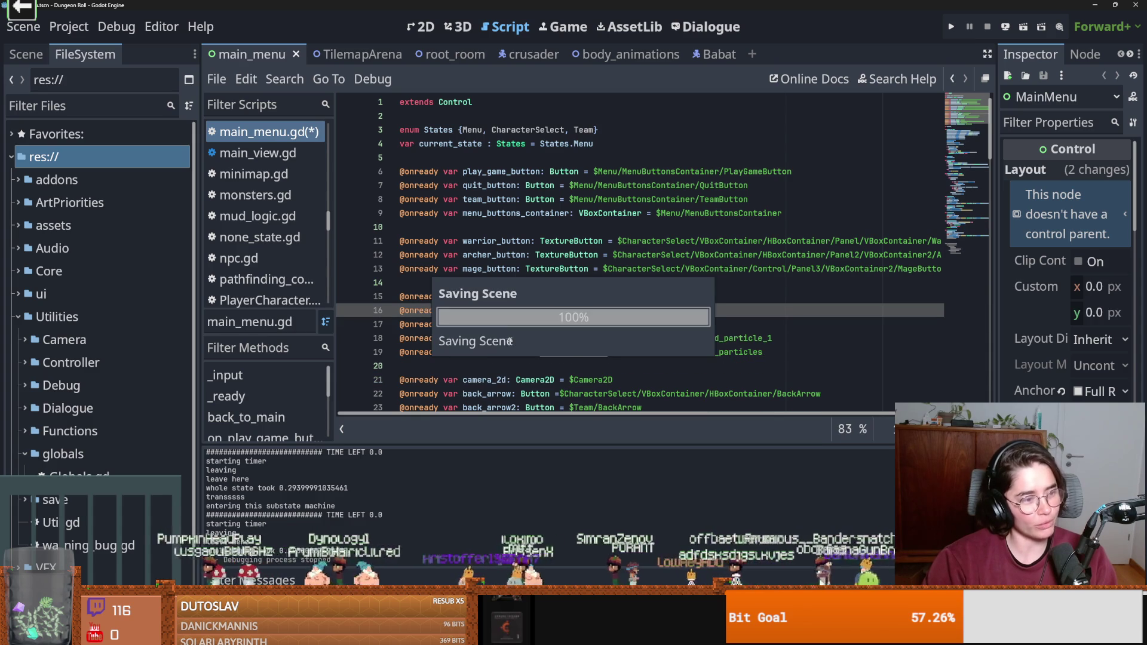
pyautogui.moveTo(562, 313)
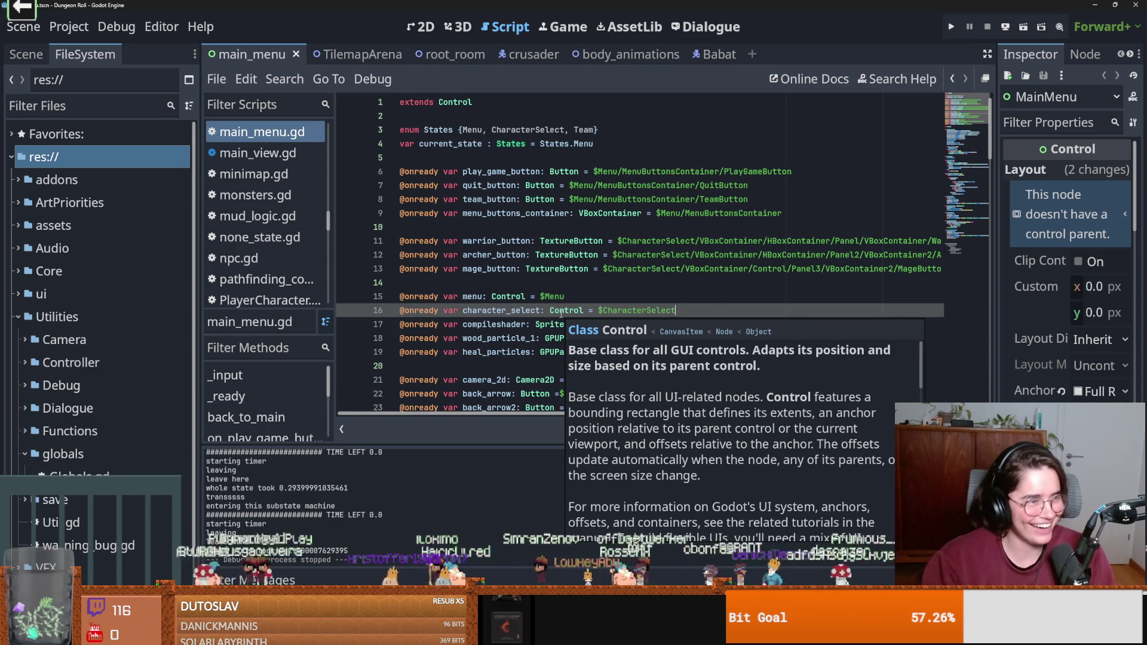
pyautogui.press('Up')
pyautogui.press('Up')
pyautogui.hotkey('ctrl', 's')
pyautogui.scroll(-4, 481, 401)
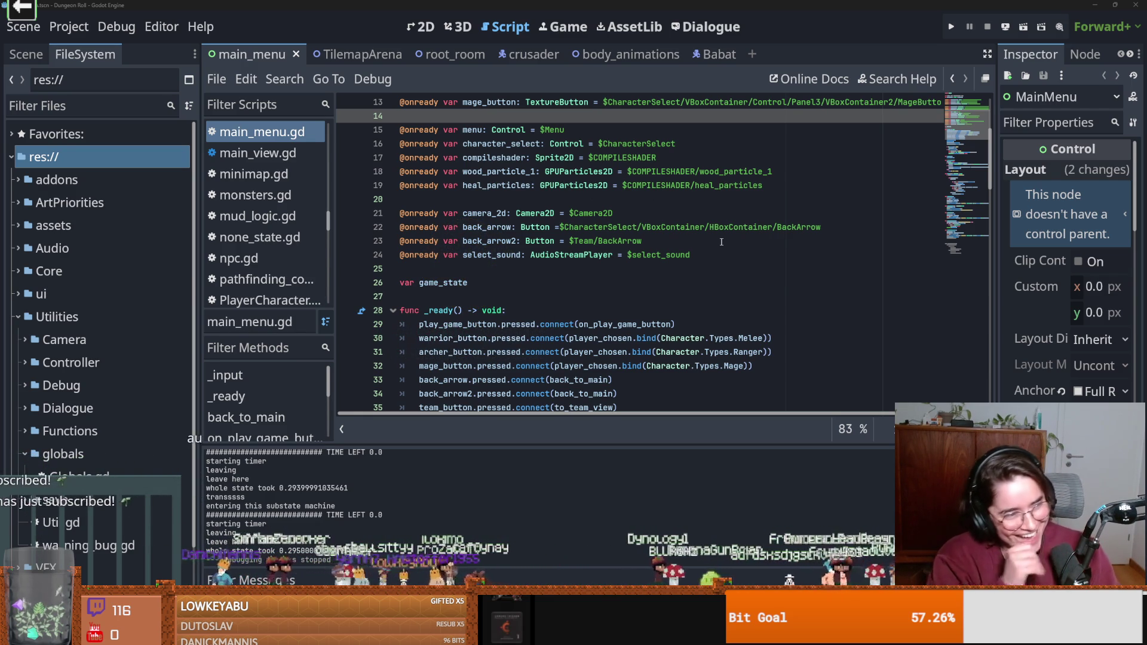
pyautogui.click(547, 268)
pyautogui.hotkey('ctrl', 's')
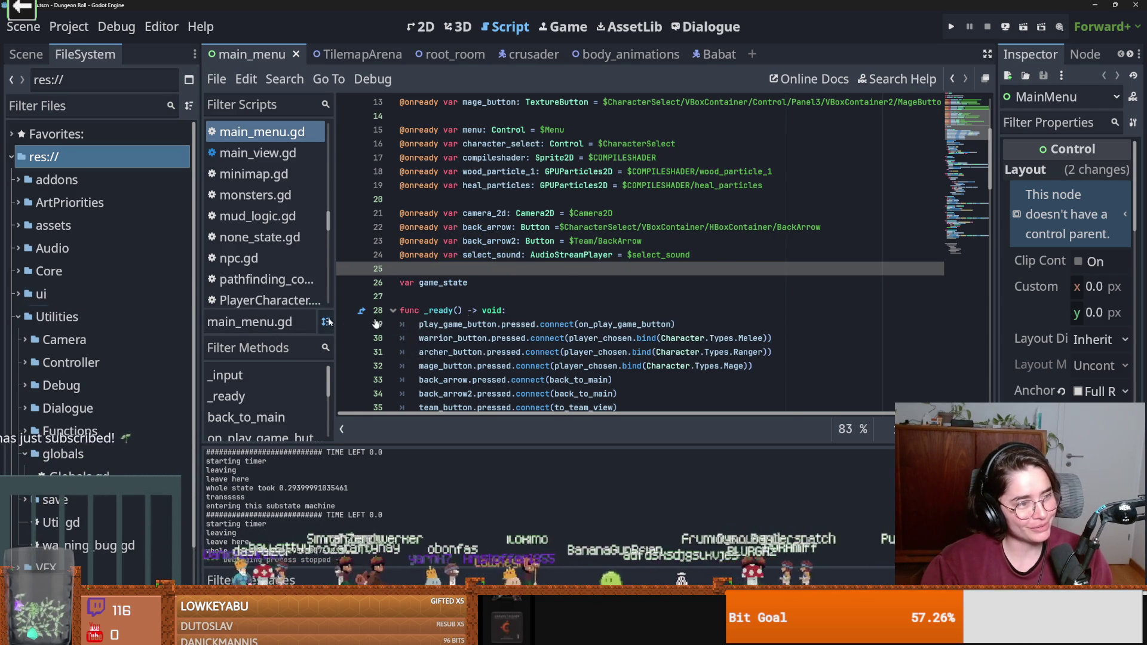
pyautogui.click(635, 255)
pyautogui.hotkey('ctrl', 's')
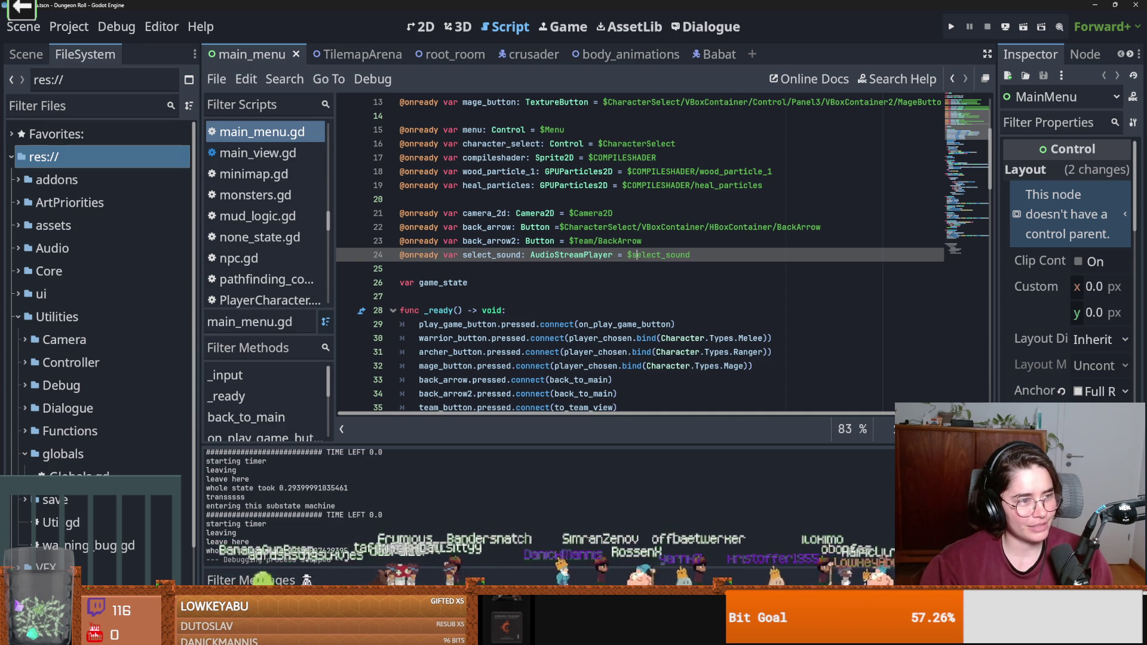
pyautogui.click(675, 324)
pyautogui.hotkey('ctrl', 's')
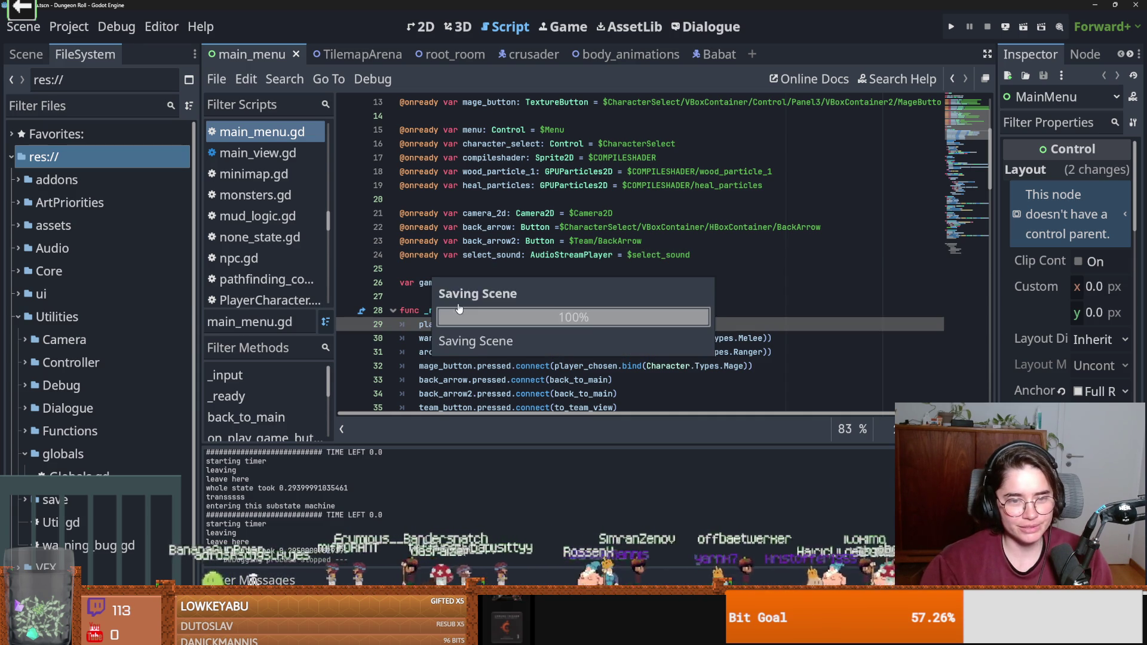
pyautogui.moveTo(192, 349); pyautogui.dragTo(256, 350)
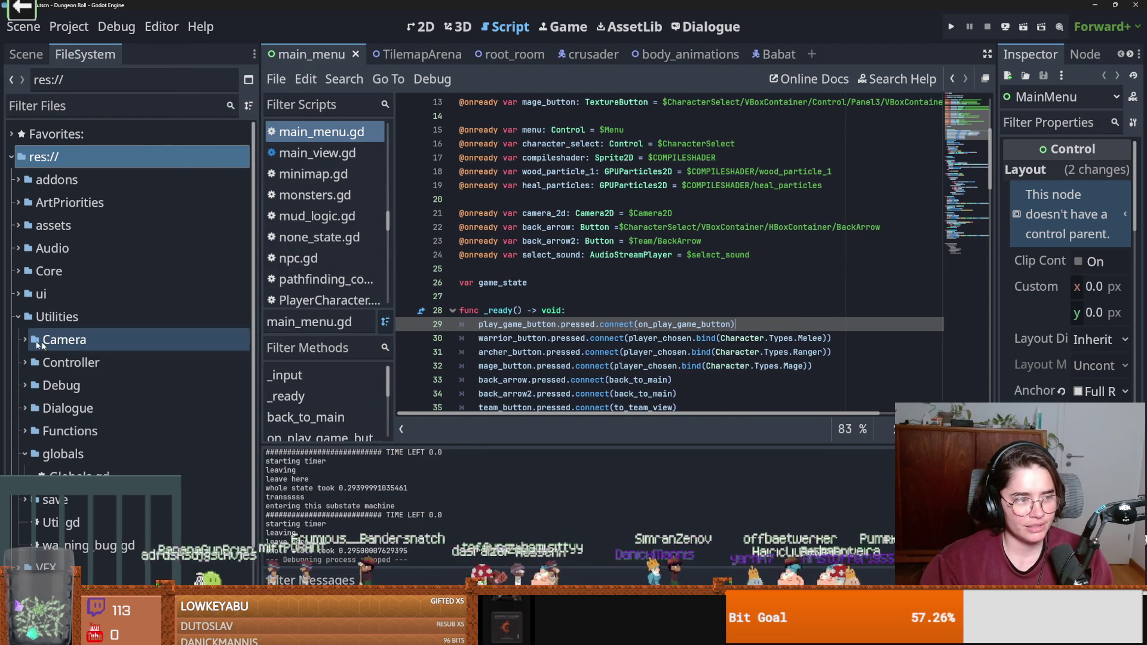
# Collapse the Utilities folder in the FileSystem dock, save, and switch to Firefox's Google results.
pyautogui.click(15, 318)
pyautogui.hotkey('ctrl', 's')
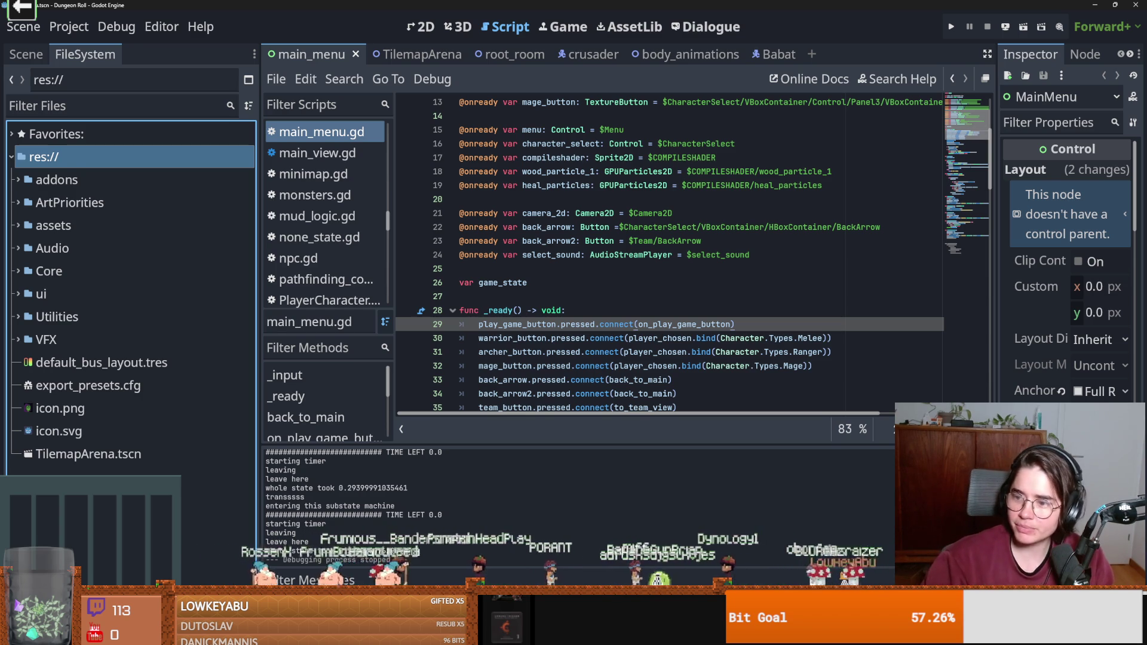
pyautogui.hotkey('alt', 'Tab')
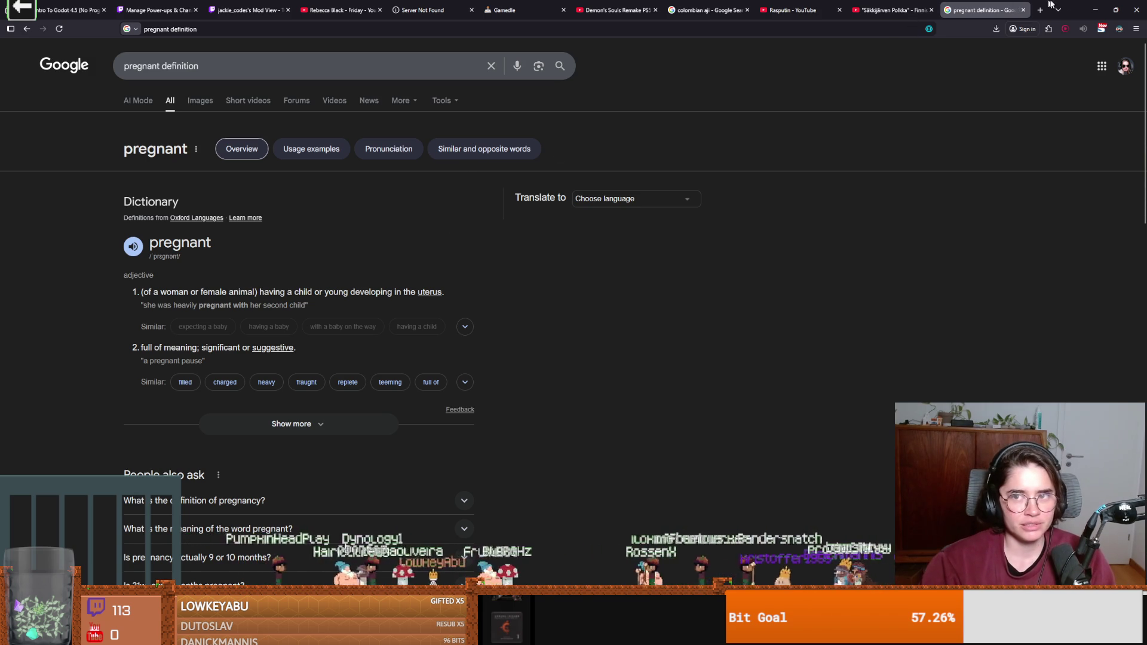
# Bring the Godot editor back in front of the 'pregnant definition' Google results.
pyautogui.click(1095, 10)
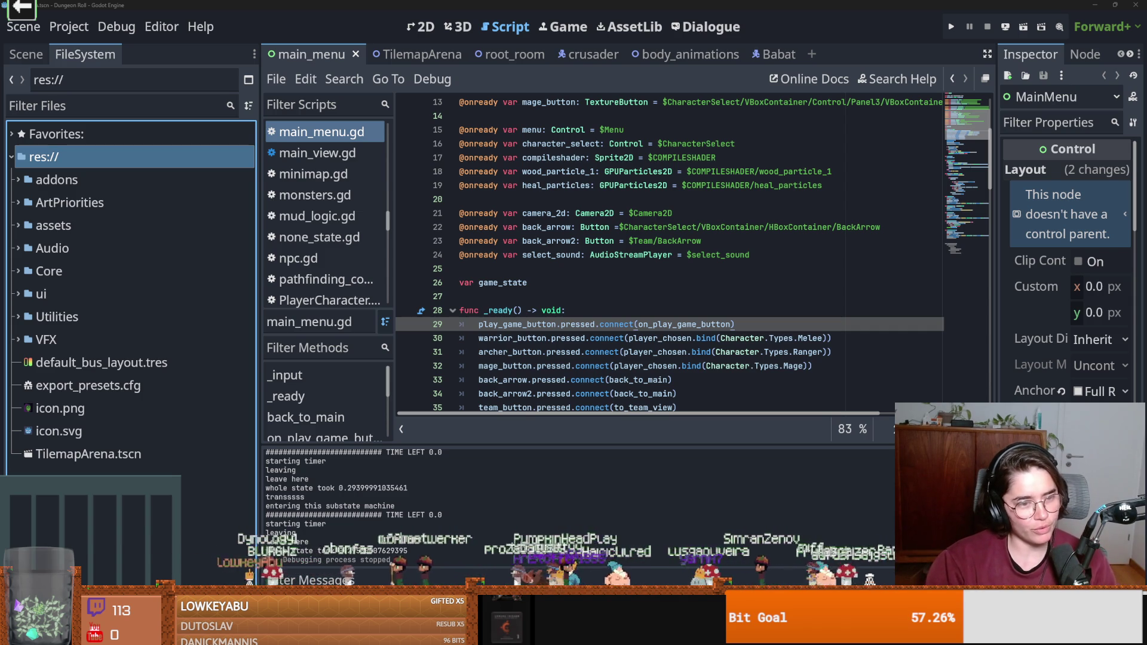
# Save main_menu.gd while checking the wood_particle_1, line 20 and camera_2d lines.
pyautogui.moveTo(665, 335)
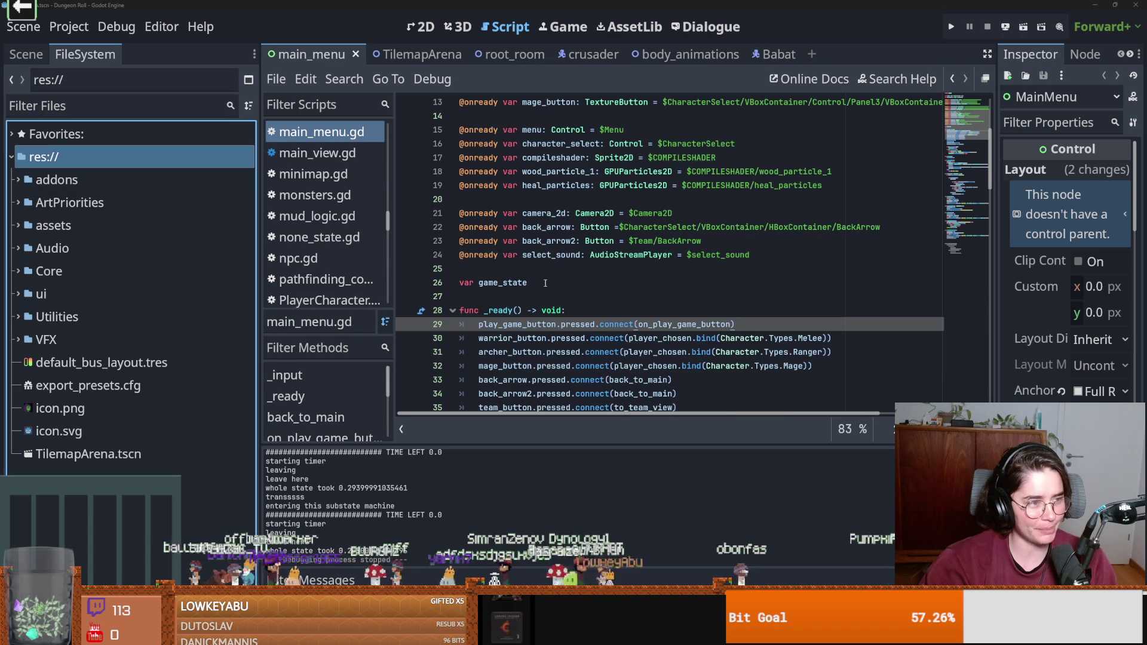
pyautogui.scroll(2, 545, 283)
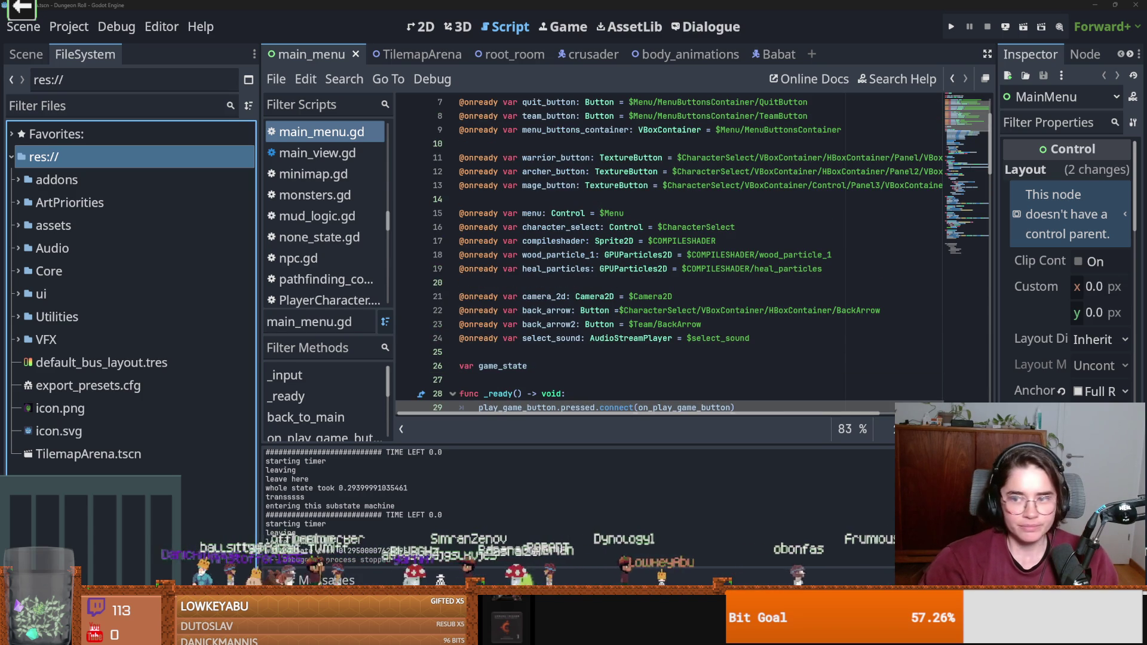
pyautogui.click(547, 255)
pyautogui.hotkey('ctrl', 's')
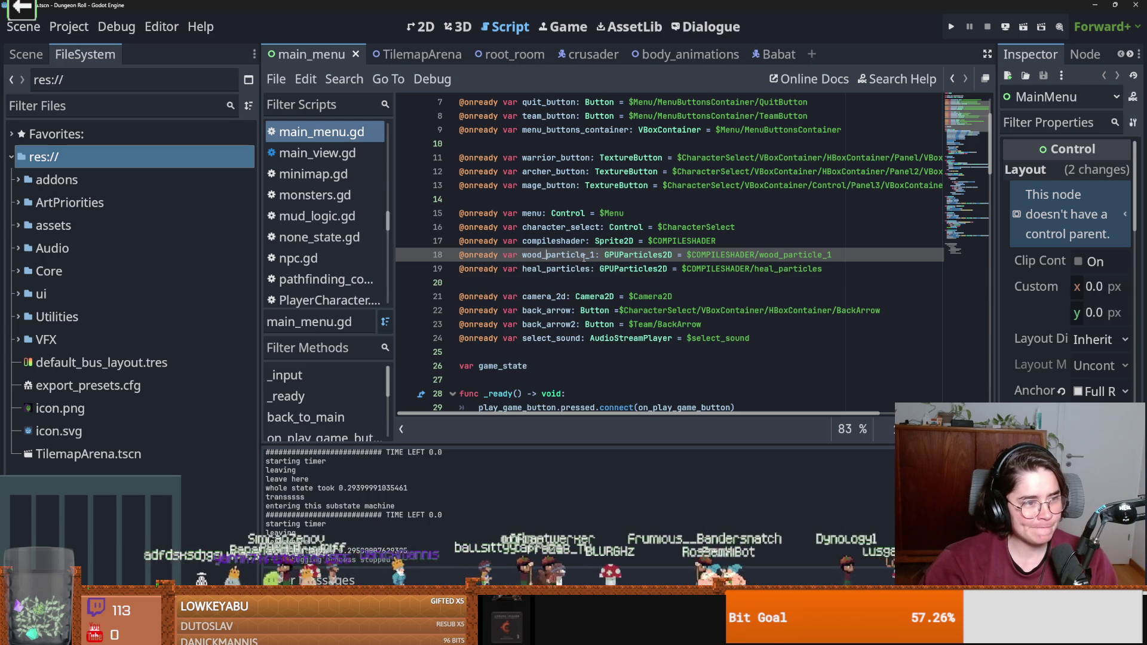
pyautogui.moveTo(665, 263)
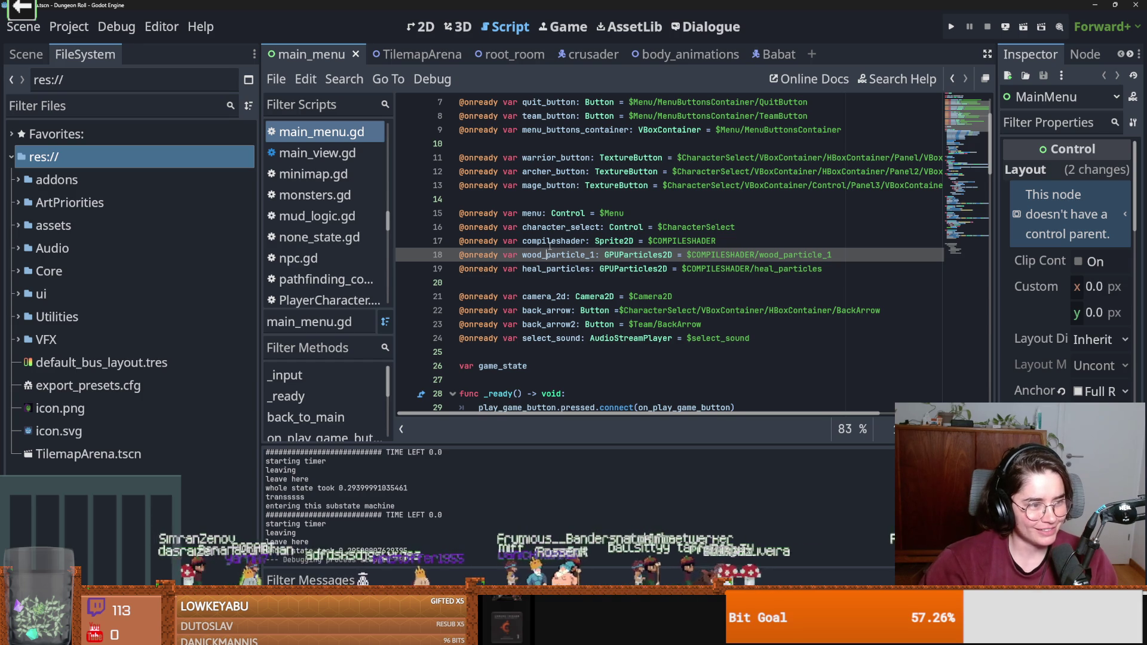
pyautogui.click(539, 281)
pyautogui.hotkey('ctrl', 's')
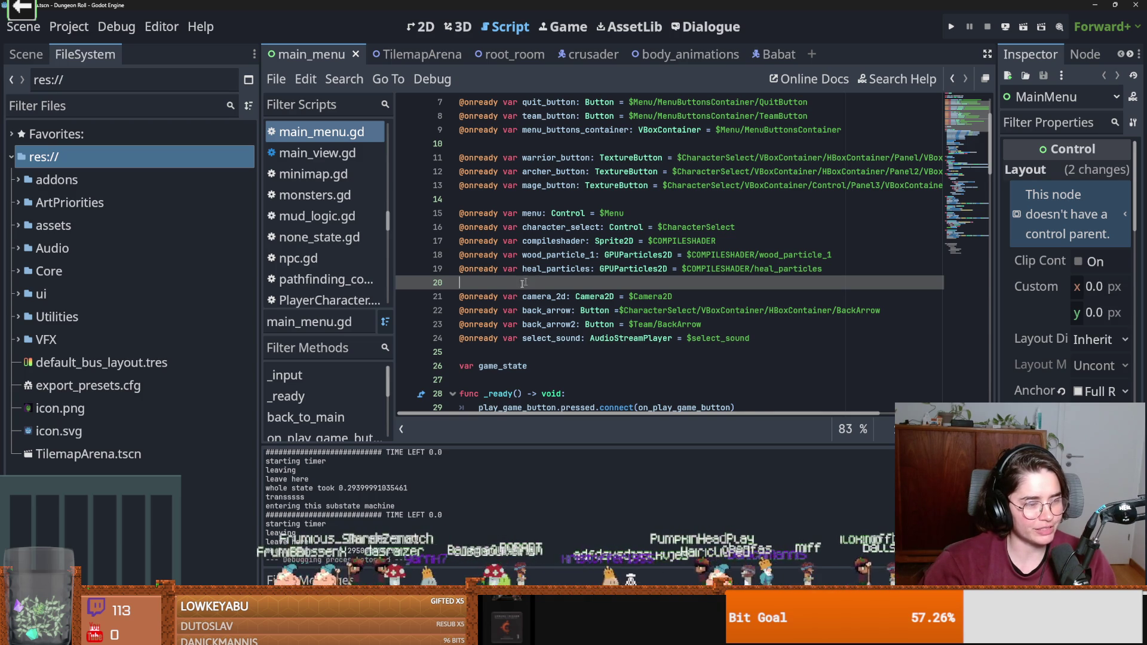
pyautogui.click(553, 297)
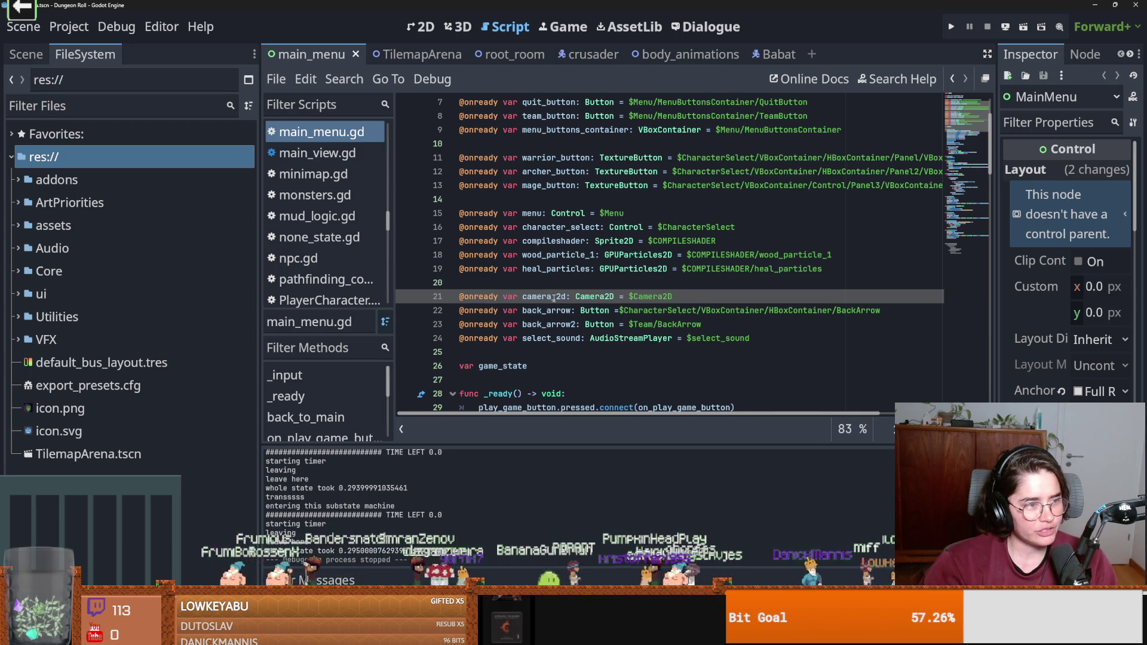
pyautogui.scroll(-1, 554, 297)
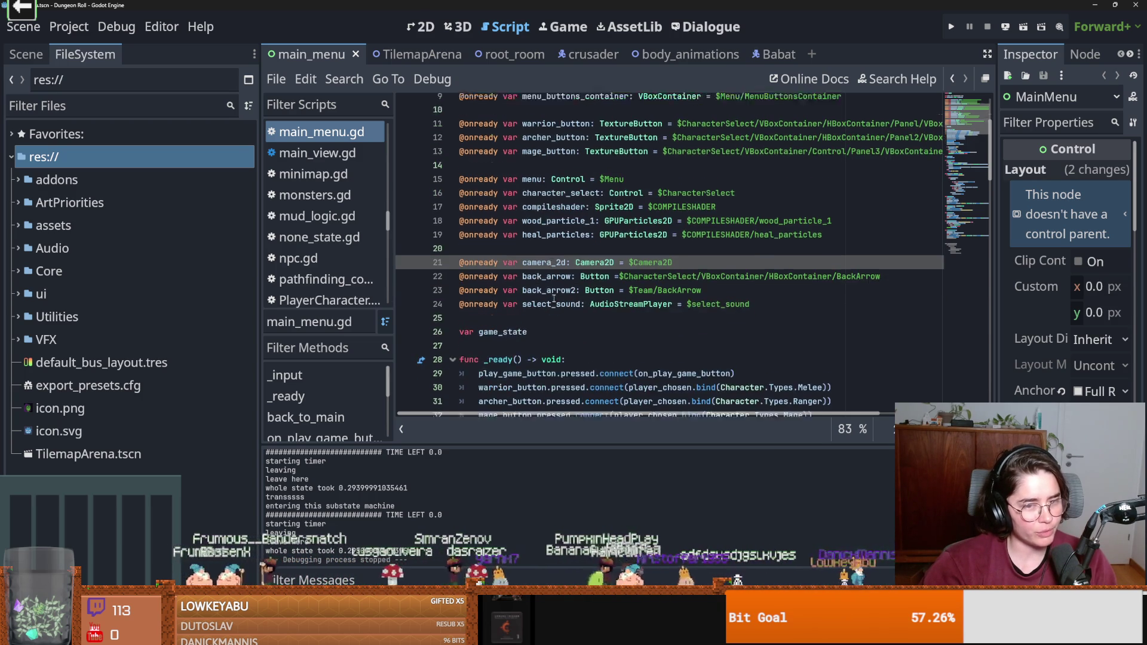
pyautogui.scroll(1, 553, 298)
pyautogui.hotkey('ctrl', 's')
pyautogui.scroll(-2, 553, 298)
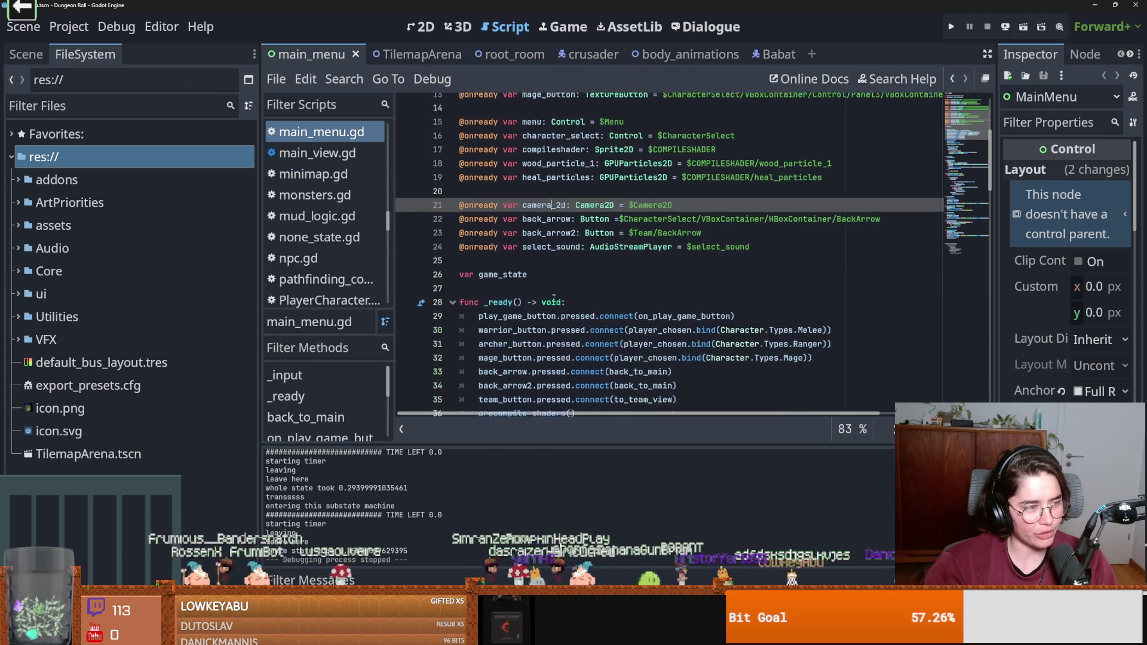
pyautogui.scroll(-2, 554, 299)
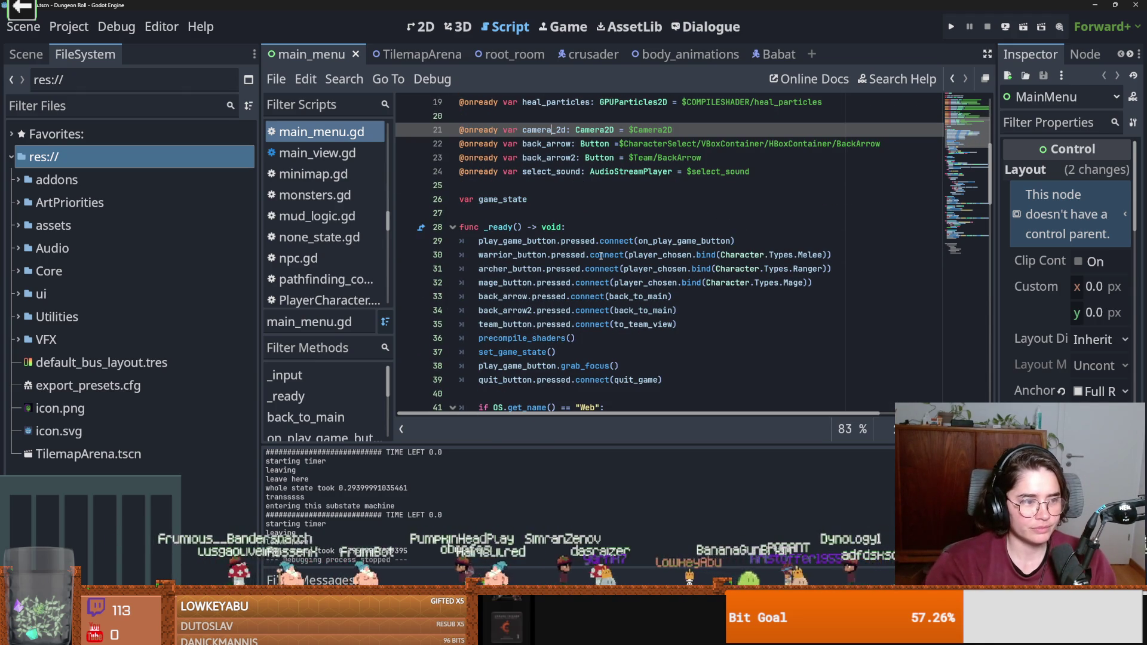
# Run the Dungeon Roll project to show its Play Game, Team and Quit menu.
pyautogui.click(594, 295)
pyautogui.scroll(-3, 594, 295)
pyautogui.scroll(4, 594, 295)
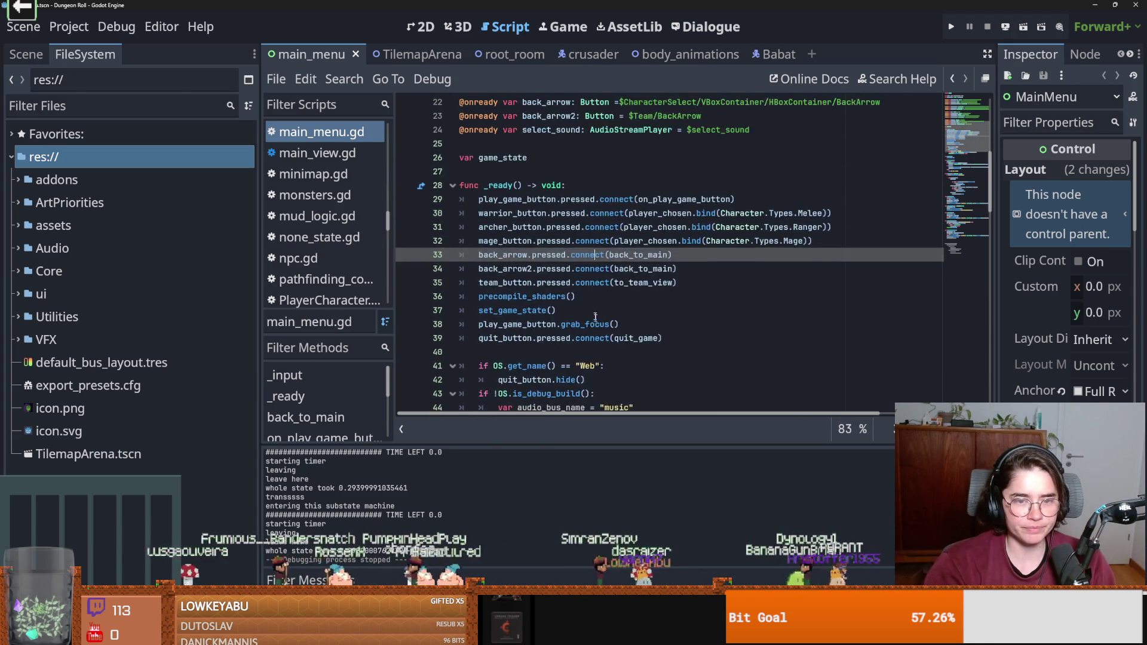
pyautogui.click(950, 26)
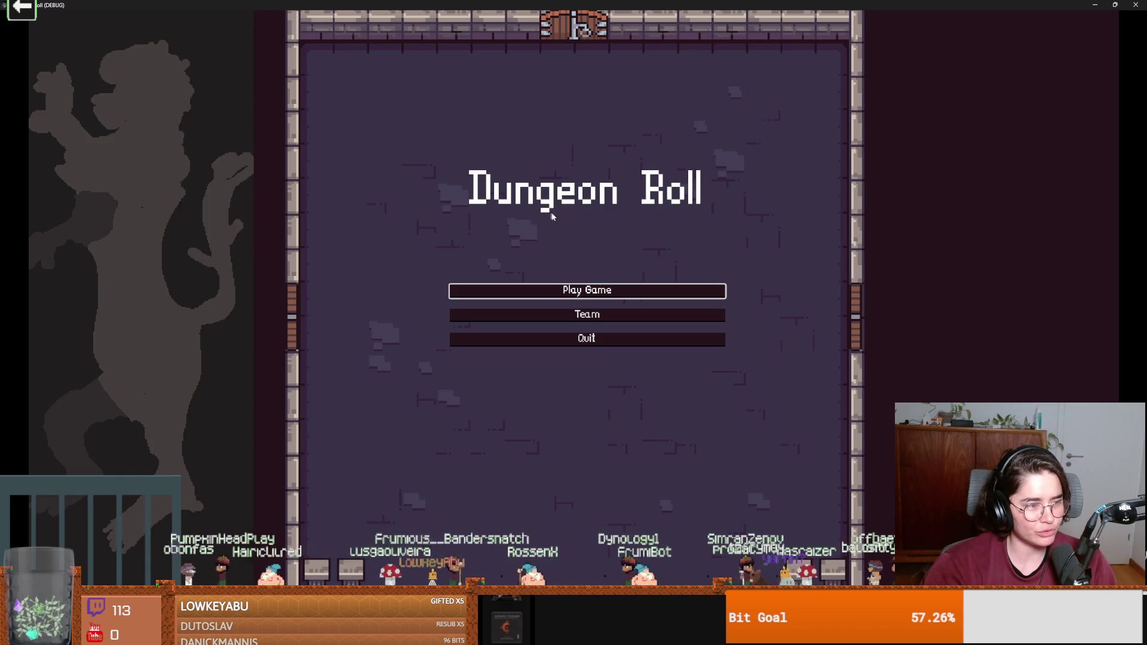
# Start a new game as the Crusader and strike the two enemies, setting them on fire.
pyautogui.click(610, 293)
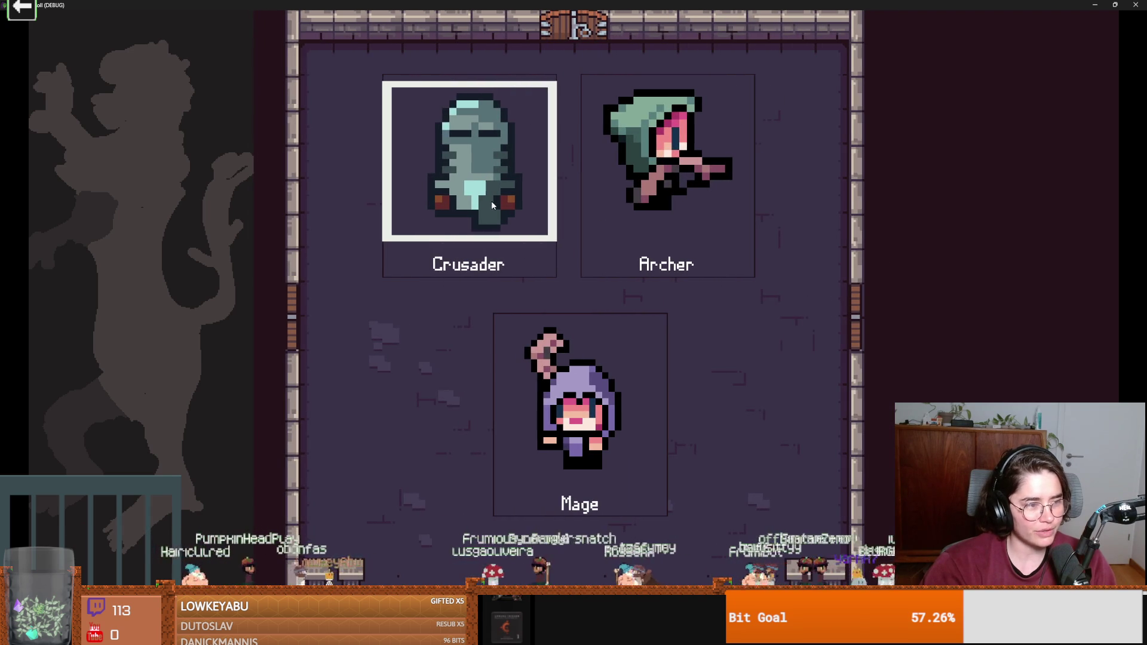
pyautogui.click(501, 209)
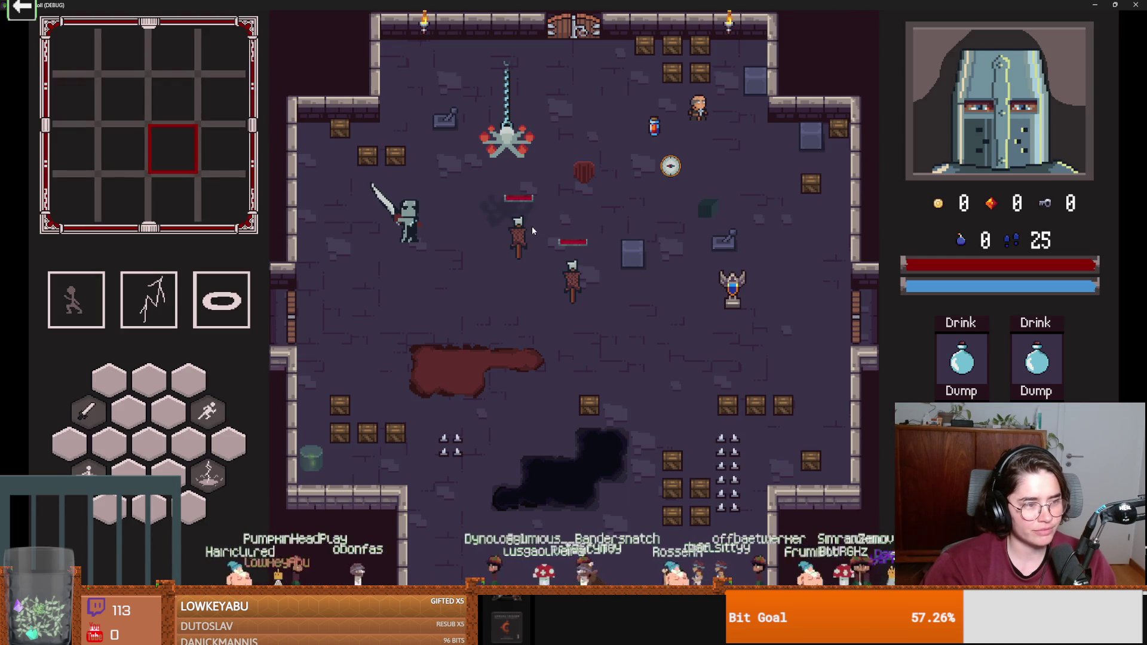
pyautogui.press('s')
pyautogui.press('d')
pyautogui.click(619, 250)
pyautogui.click(618, 250)
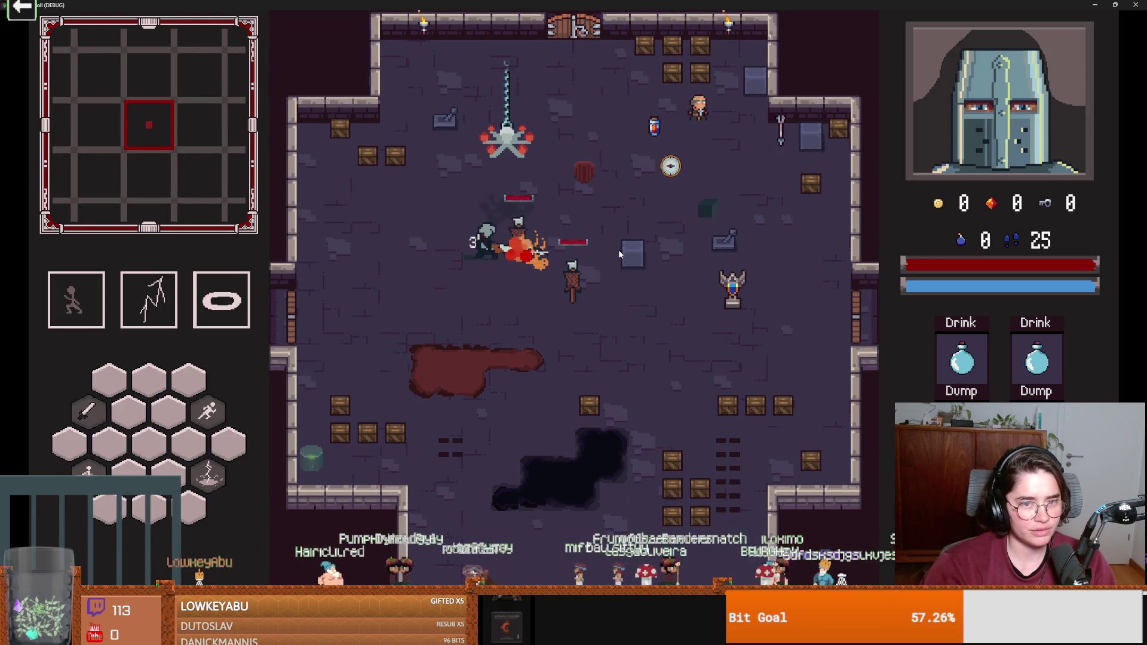
pyautogui.press('s')
pyautogui.press('d')
pyautogui.click(688, 267)
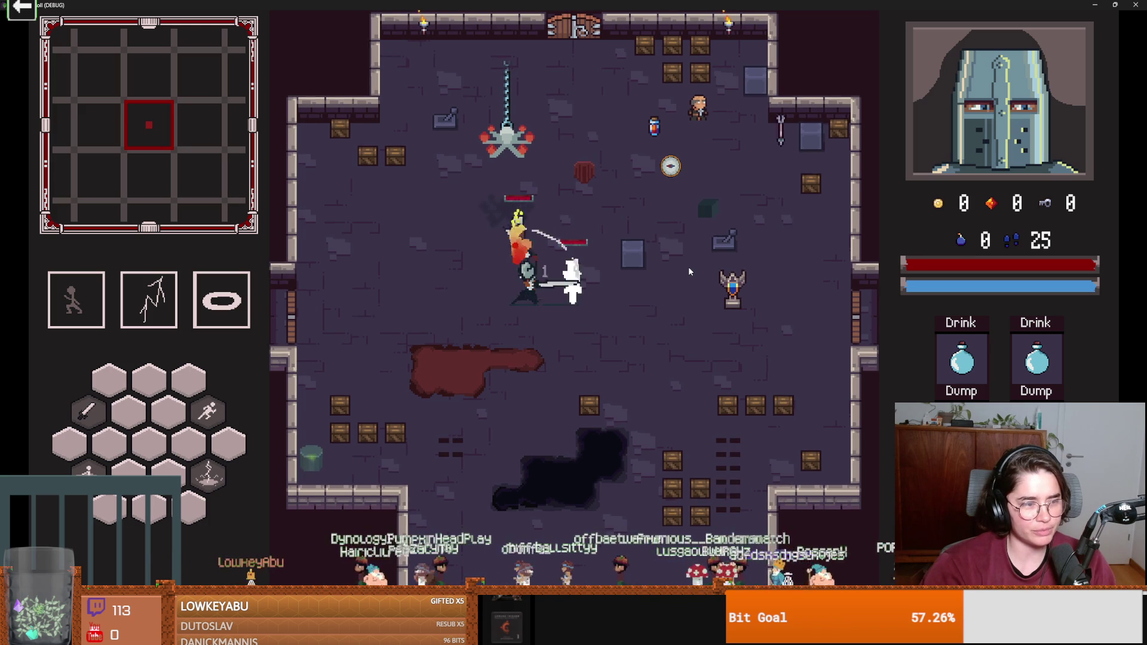
# Walk the knight around the room, then shrink the game window and stop the test run.
pyautogui.press('s')
pyautogui.press('a')
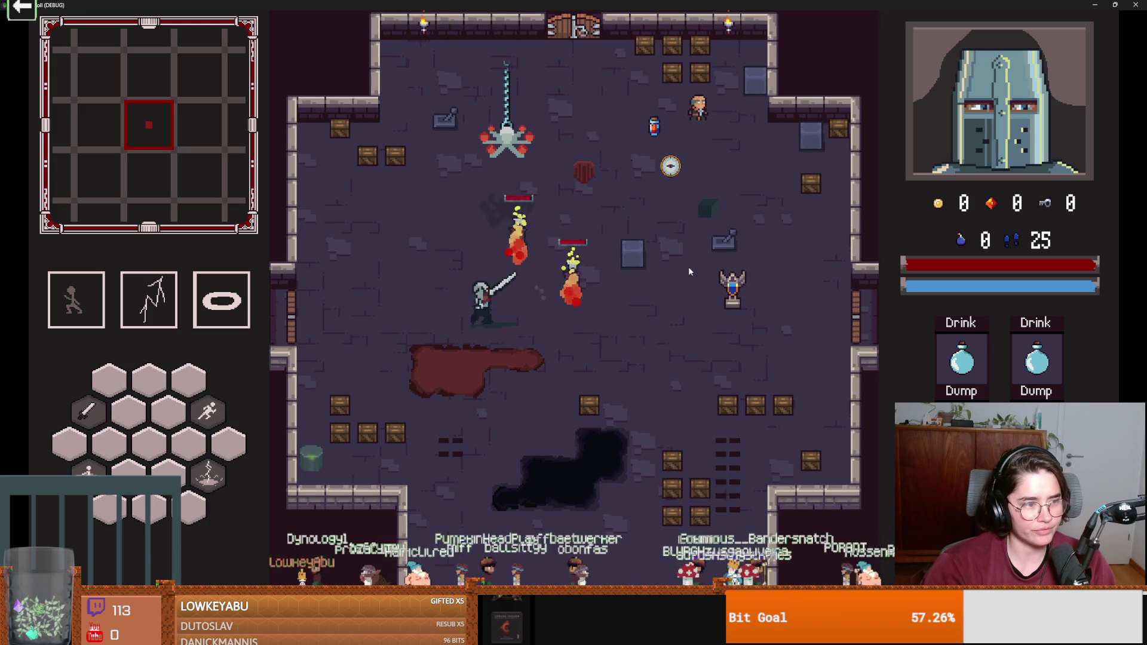
pyautogui.press('d')
pyautogui.press('a')
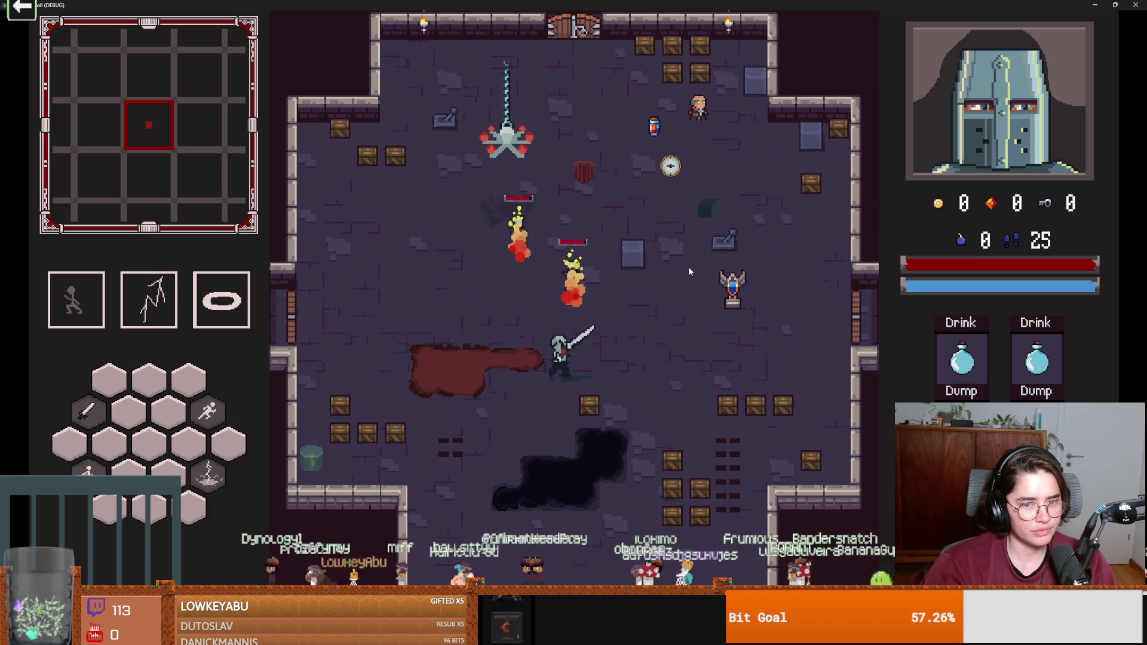
pyautogui.press('a')
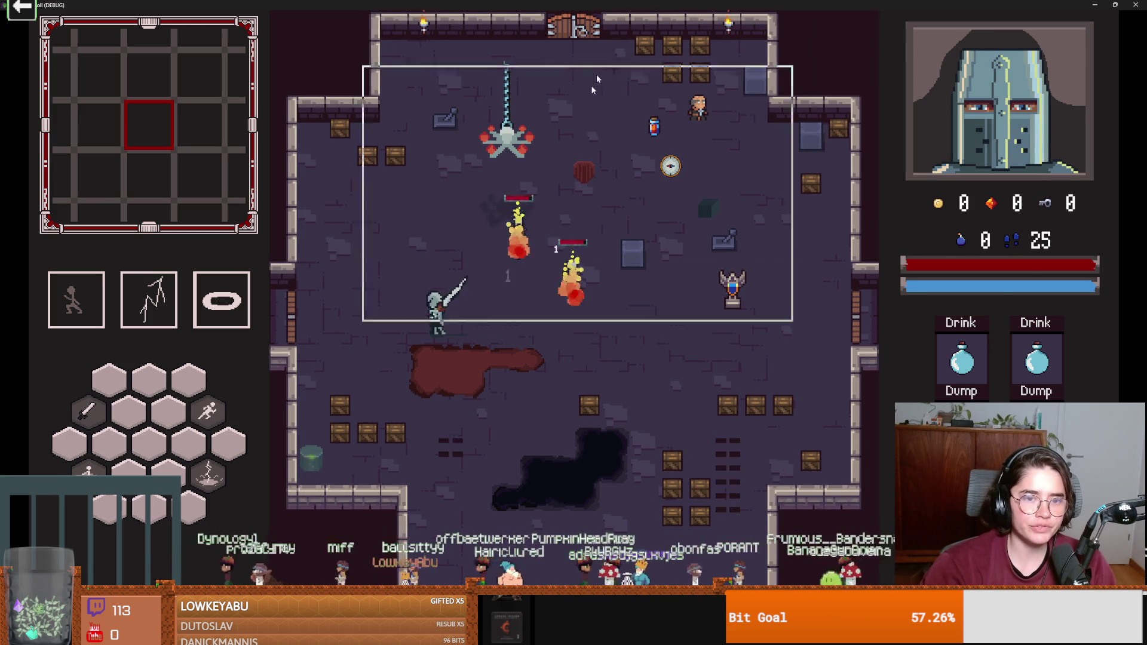
pyautogui.press('super+Down')
pyautogui.click(731, 165)
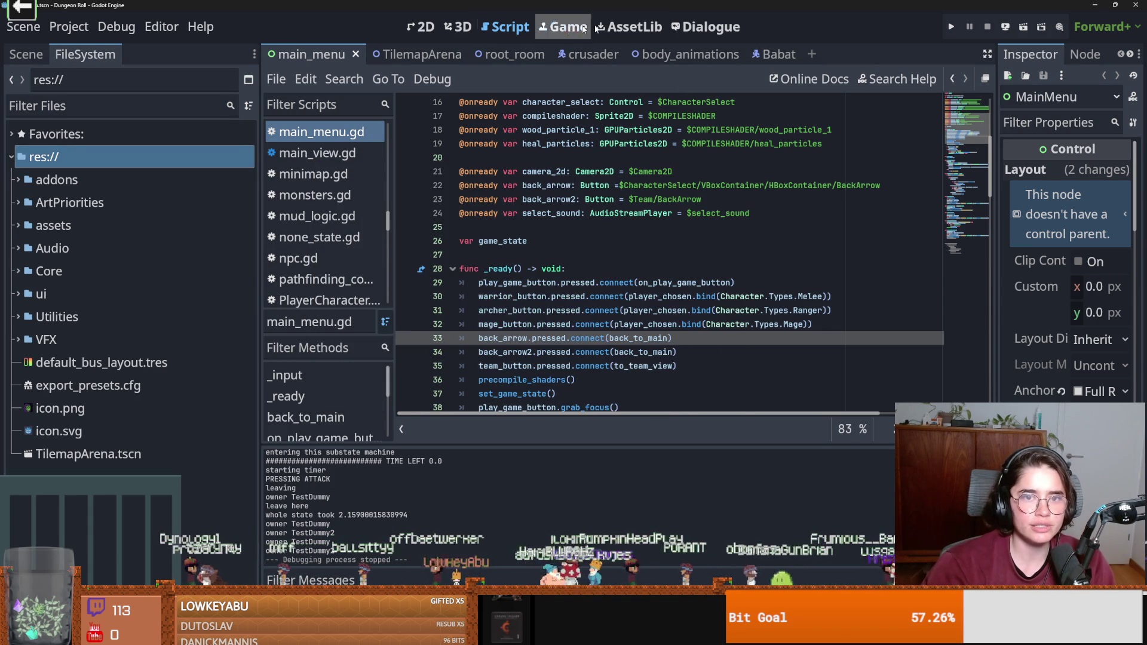
pyautogui.click(86, 102)
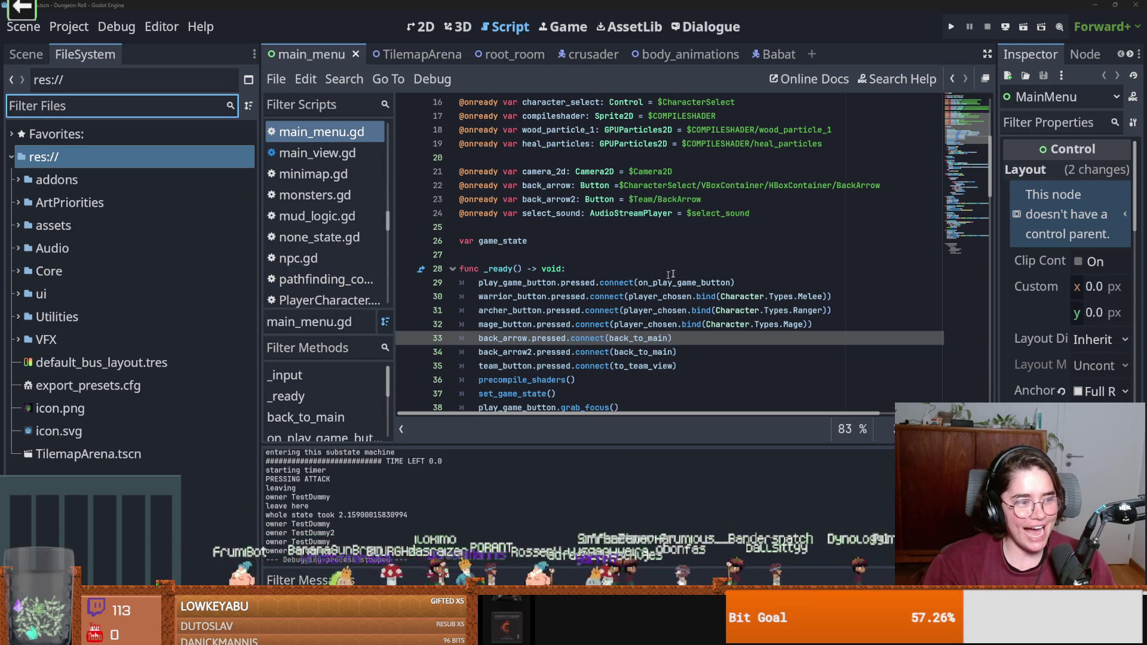
pyautogui.hotkey('alt', 'Tab')
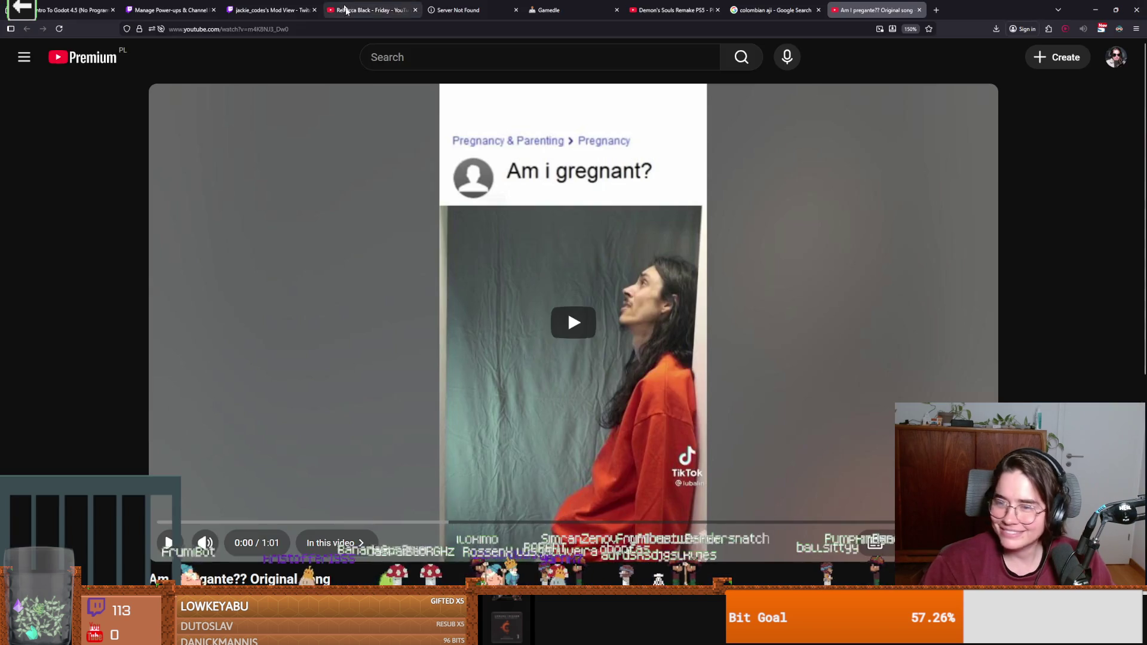
pyautogui.click(842, 490)
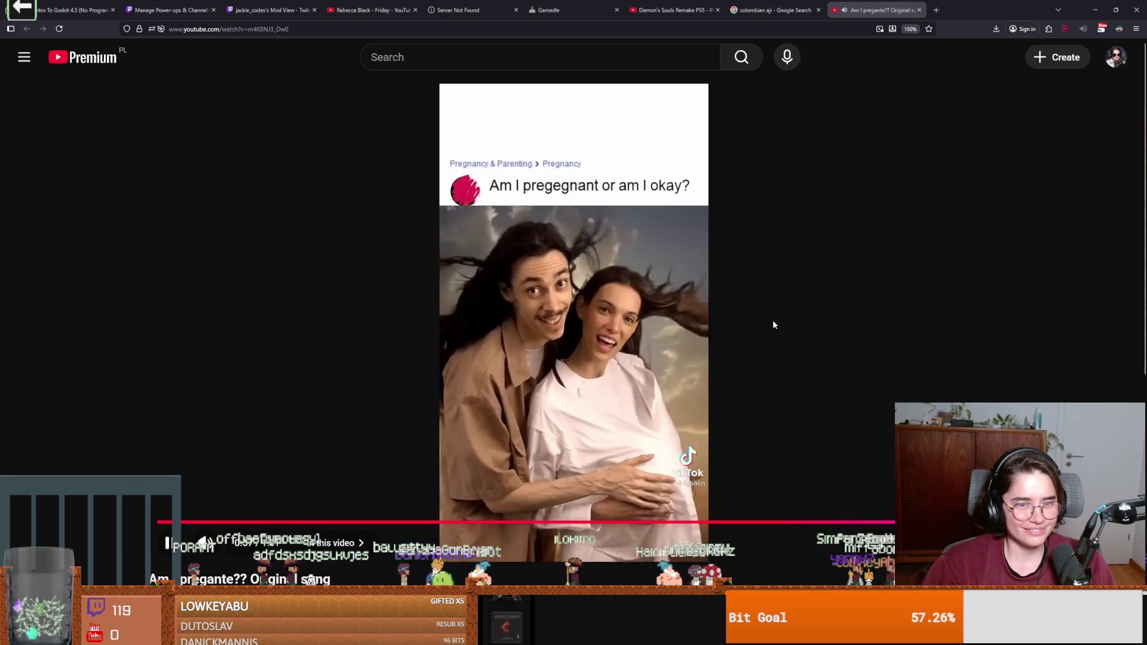
pyautogui.press('space')
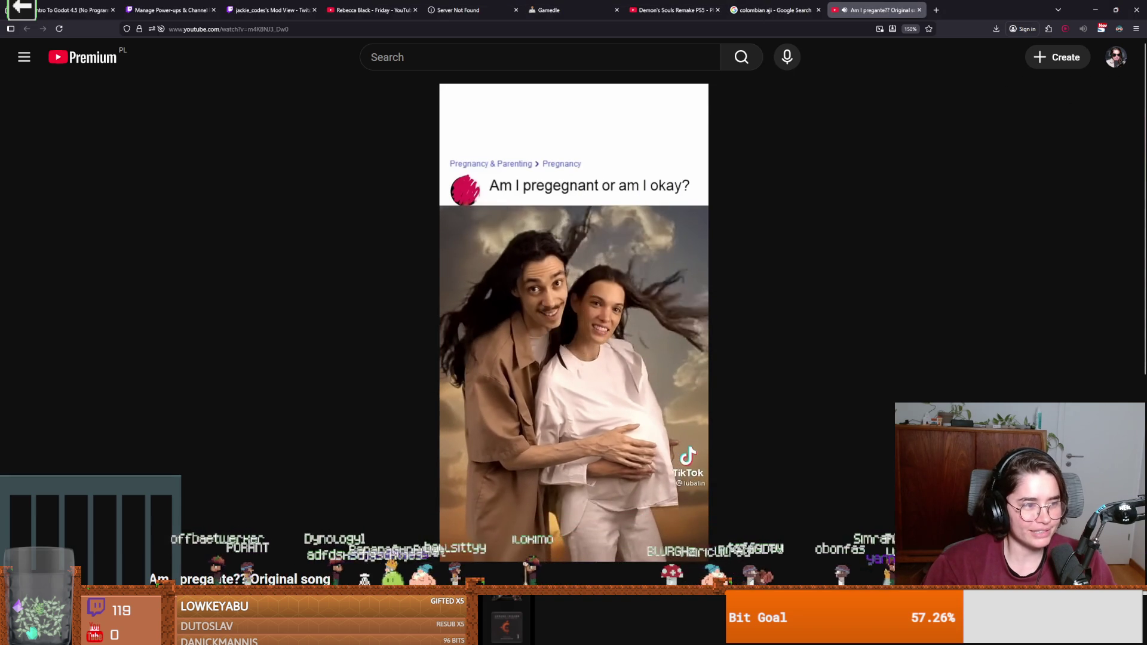
pyautogui.hotkey('alt', 'Tab')
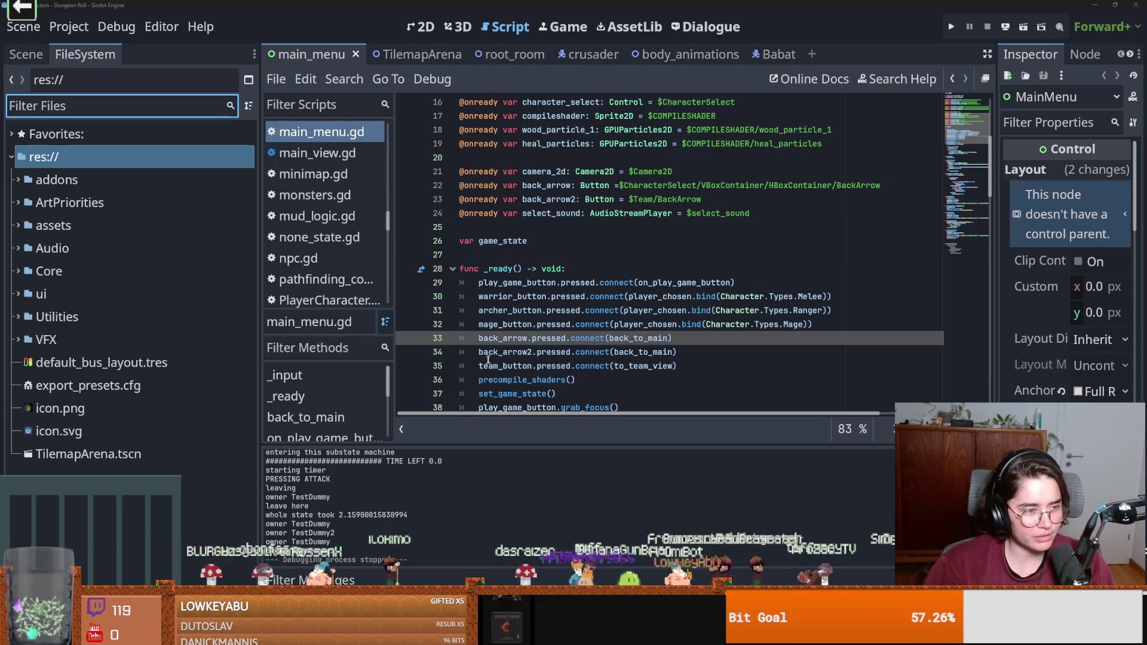
# Save main_menu.gd and its scene, checking the mage_button and back_arrow connection lines.
pyautogui.click(578, 324)
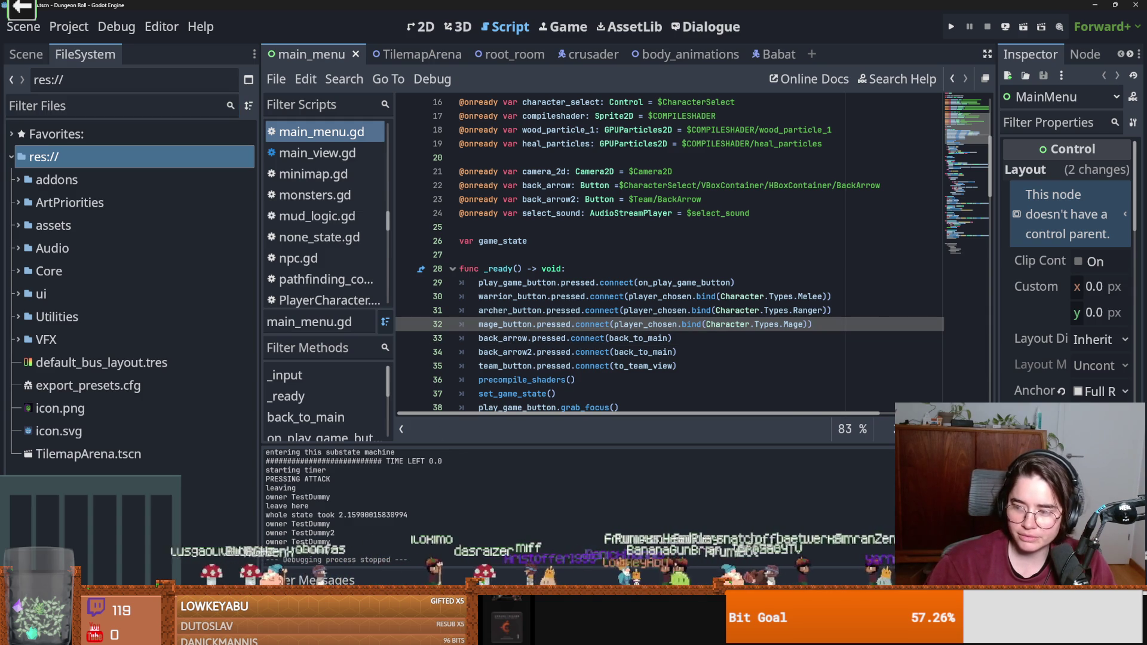
pyautogui.click(531, 338)
pyautogui.hotkey('ctrl', 's')
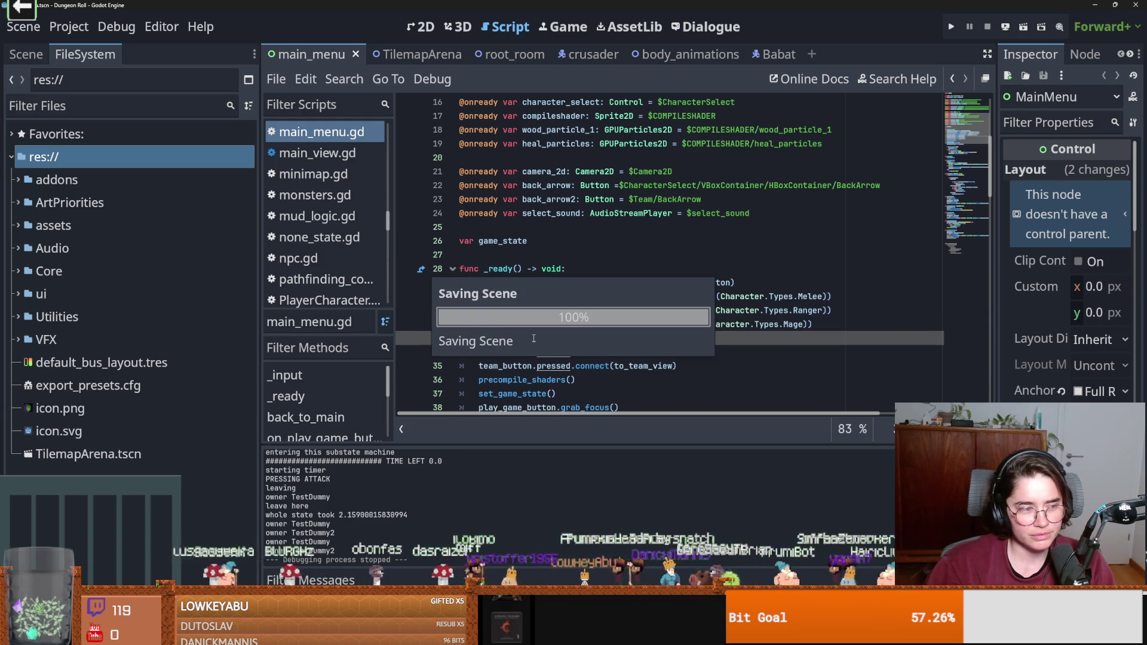
pyautogui.scroll(1, 577, 361)
pyautogui.scroll(-1, 578, 361)
pyautogui.hotkey('ctrl', 's')
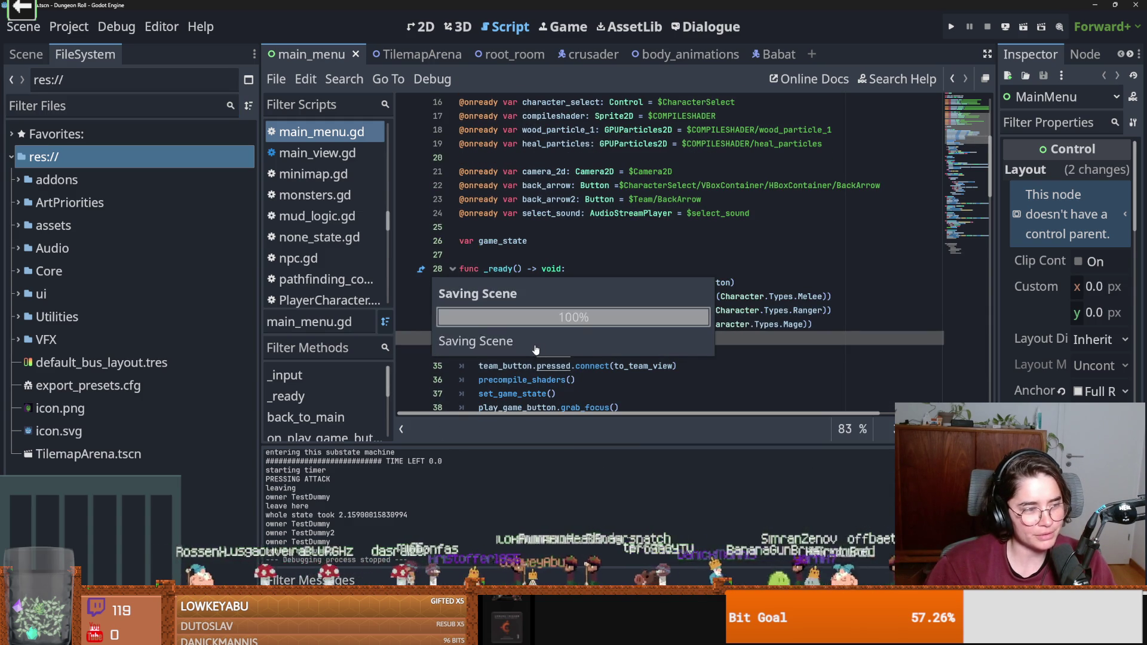
pyautogui.click(560, 258)
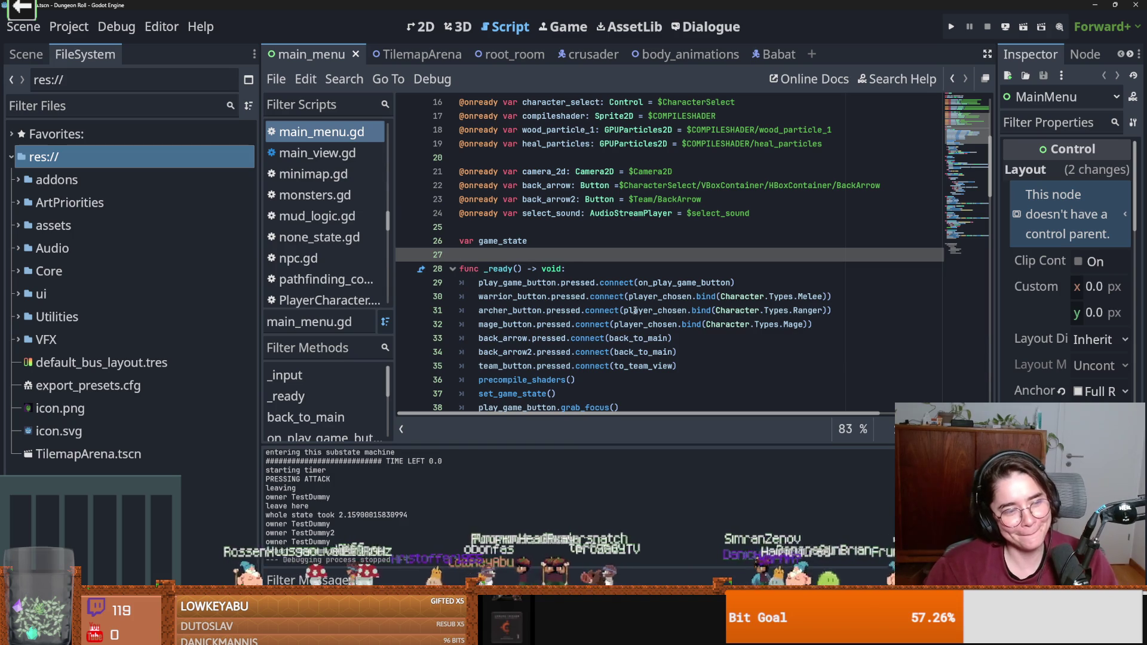
pyautogui.hotkey('ctrl', 's')
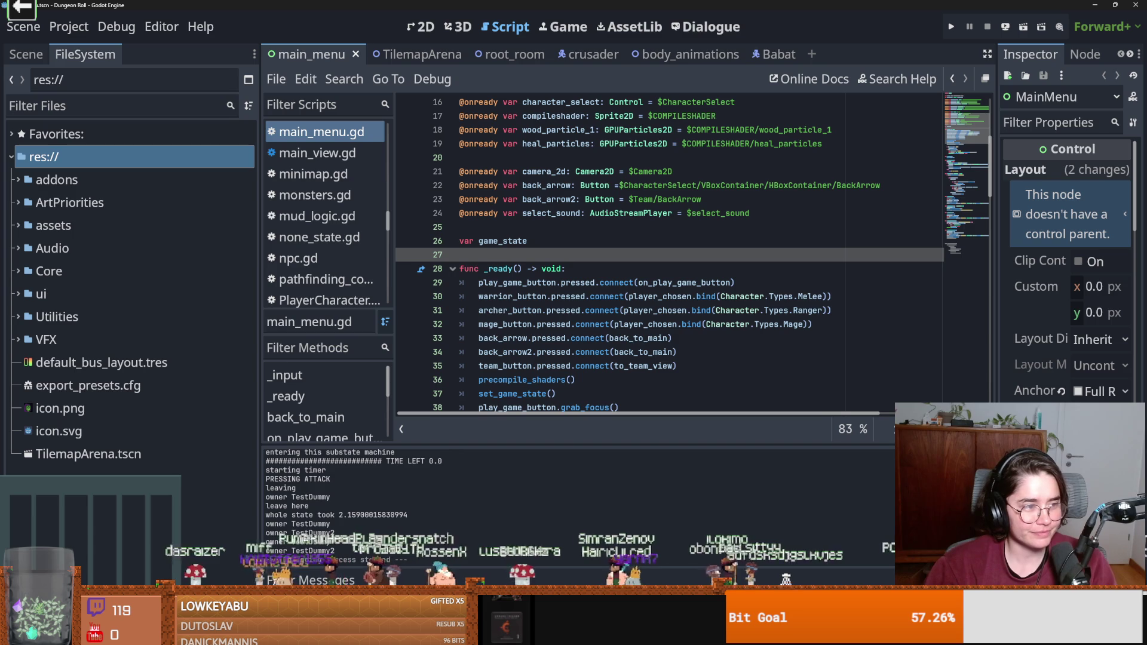
pyautogui.click(528, 339)
pyautogui.hotkey('ctrl', 's')
pyautogui.scroll(-1, 527, 352)
pyautogui.scroll(-2, 528, 351)
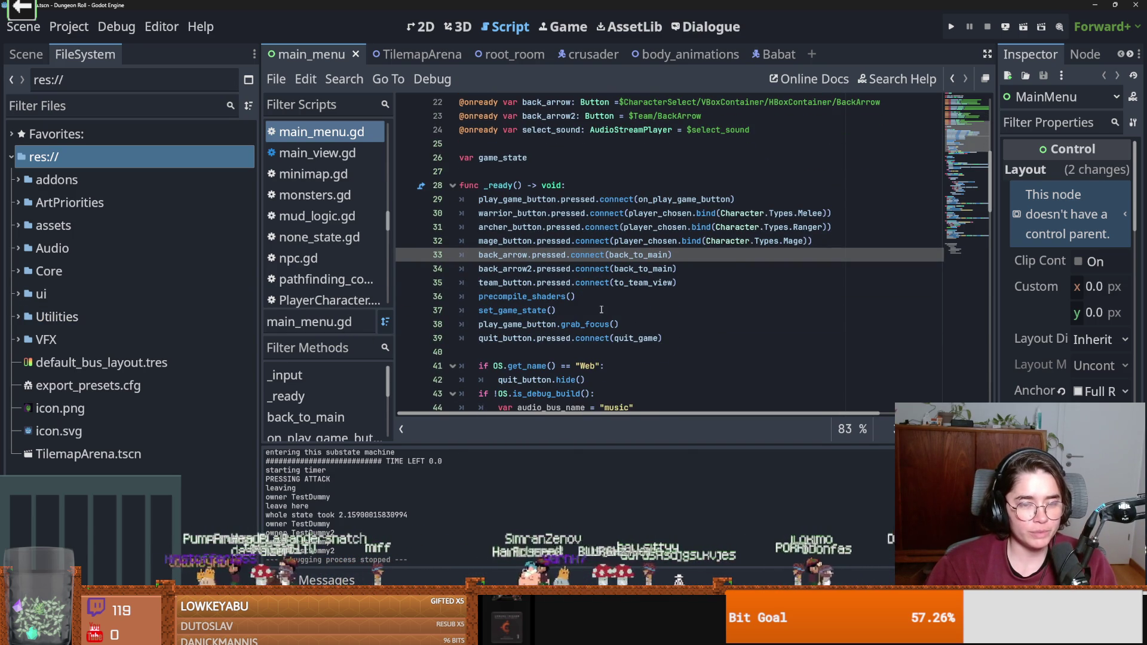
# Dismiss the back_to_main documentation popup and open the crusader scene with crusader.gd.
pyautogui.moveTo(661, 258)
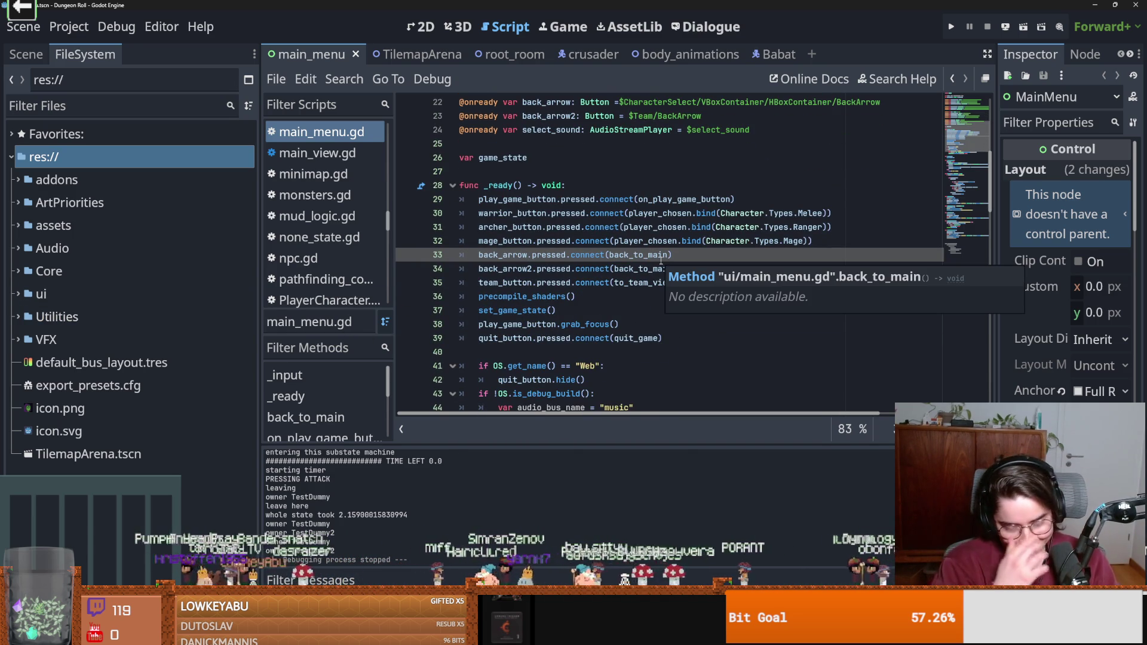
pyautogui.click(83, 106)
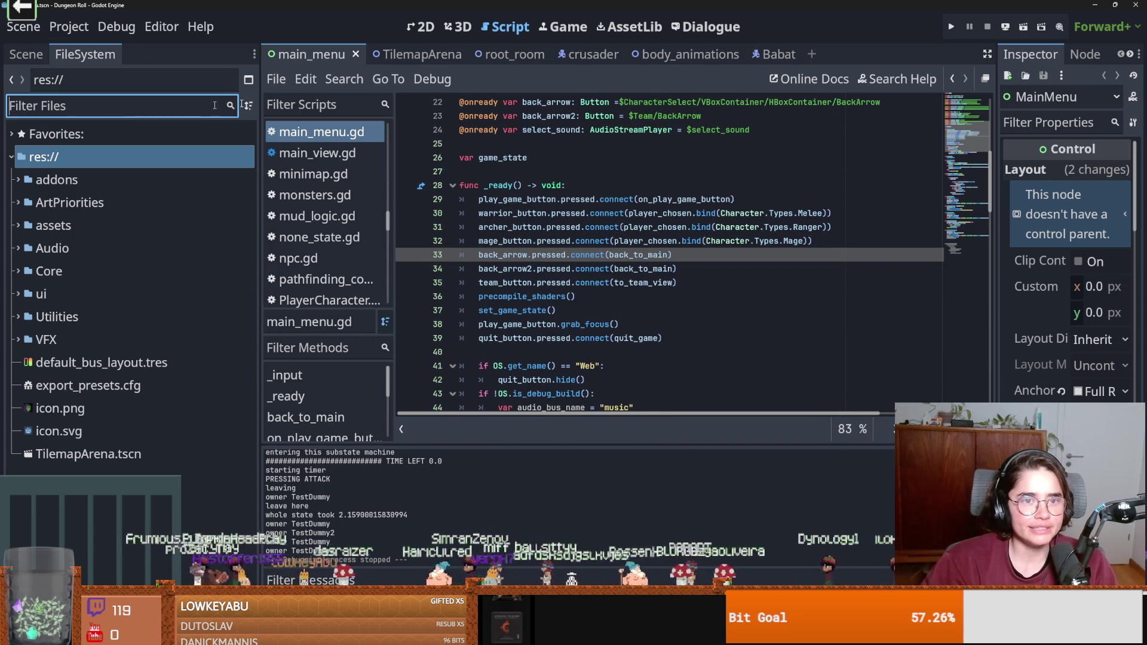
pyautogui.click(582, 54)
pyautogui.click(26, 54)
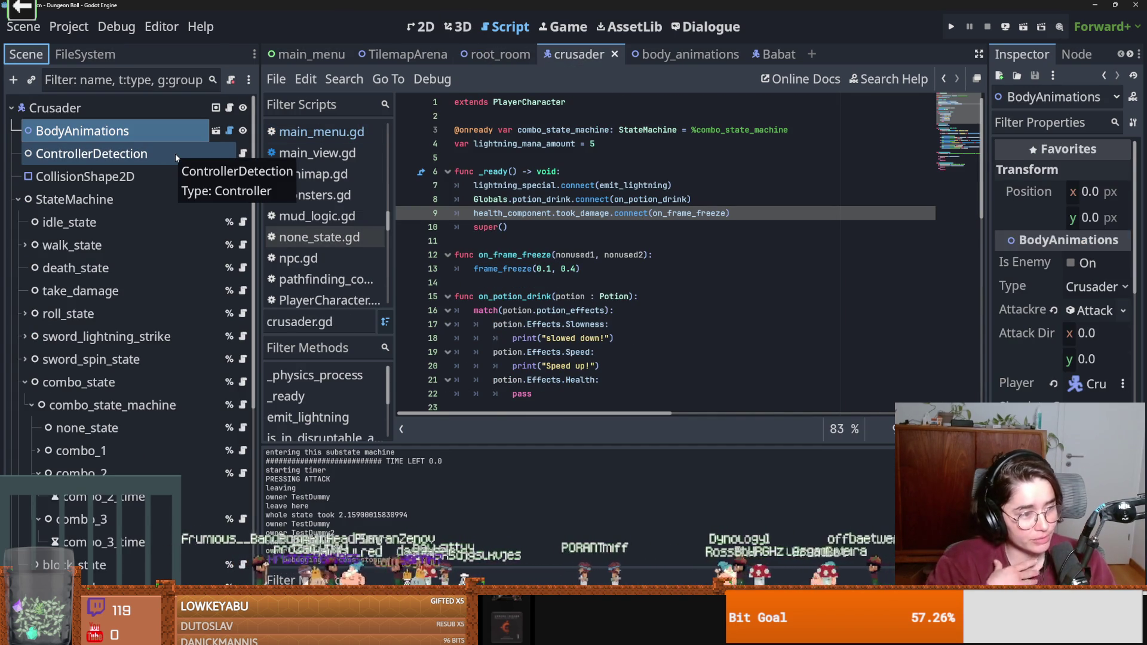
# Collapse StateMachine, expand HealthComponent in the Scene dock, and open its health_component.gd script.
pyautogui.click(18, 199)
pyautogui.click(18, 245)
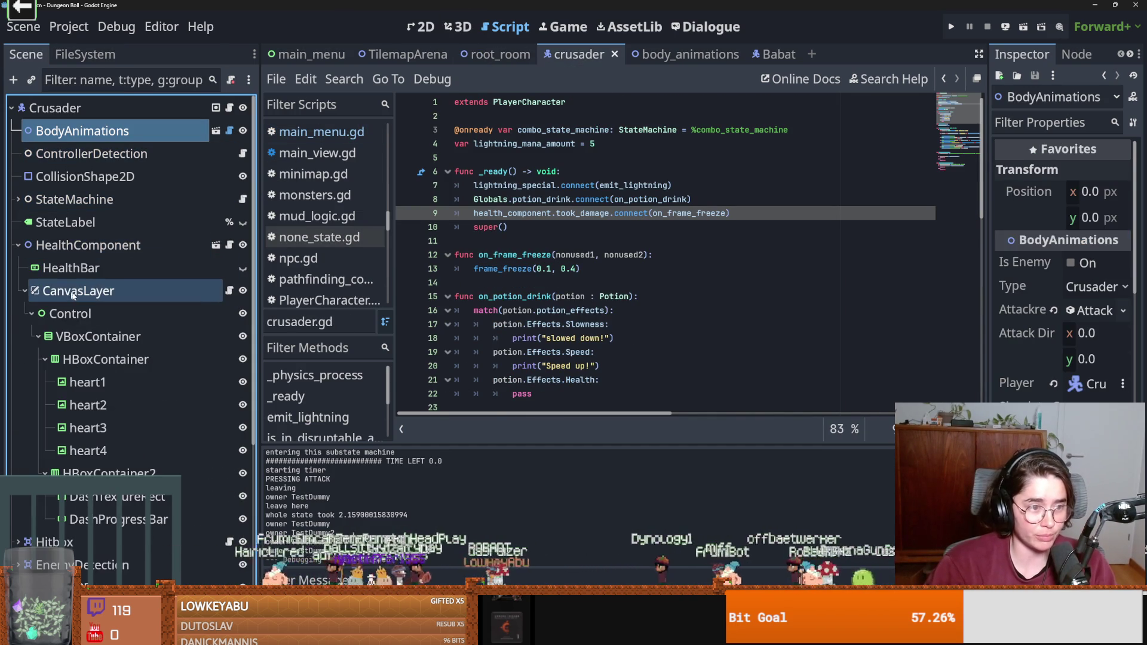
pyautogui.click(25, 291)
pyautogui.click(231, 246)
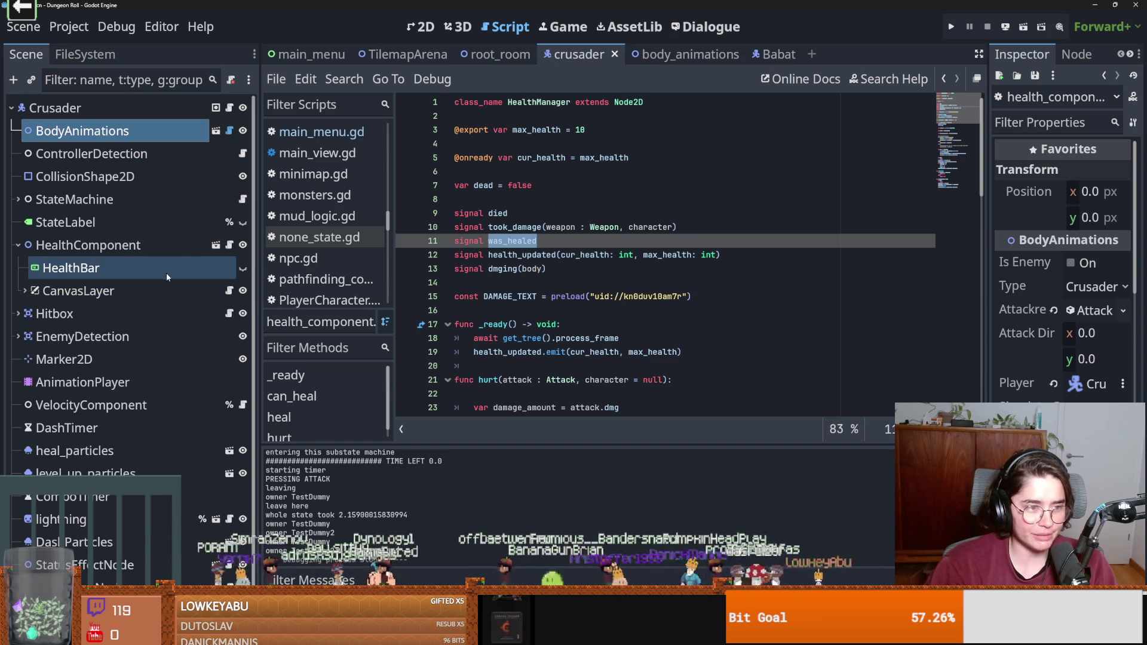
pyautogui.click(228, 246)
# Expand CanvasLayer, glance at player_overlay.gd, then return to health_component.gd.
pyautogui.click(24, 291)
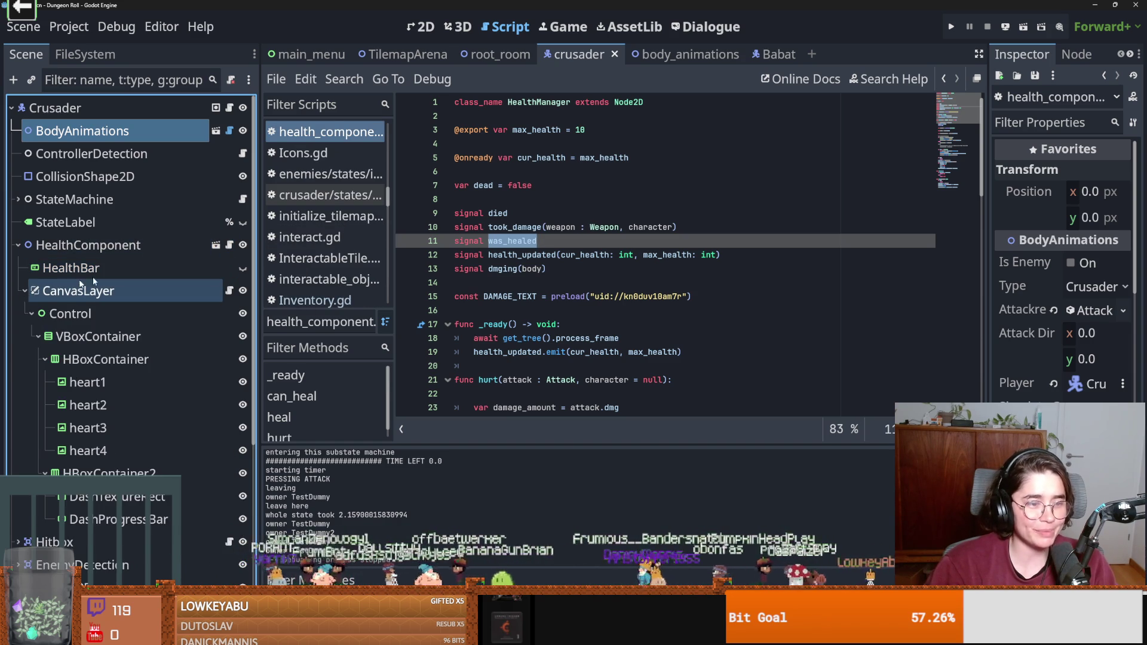
pyautogui.click(228, 291)
pyautogui.scroll(-5, 589, 258)
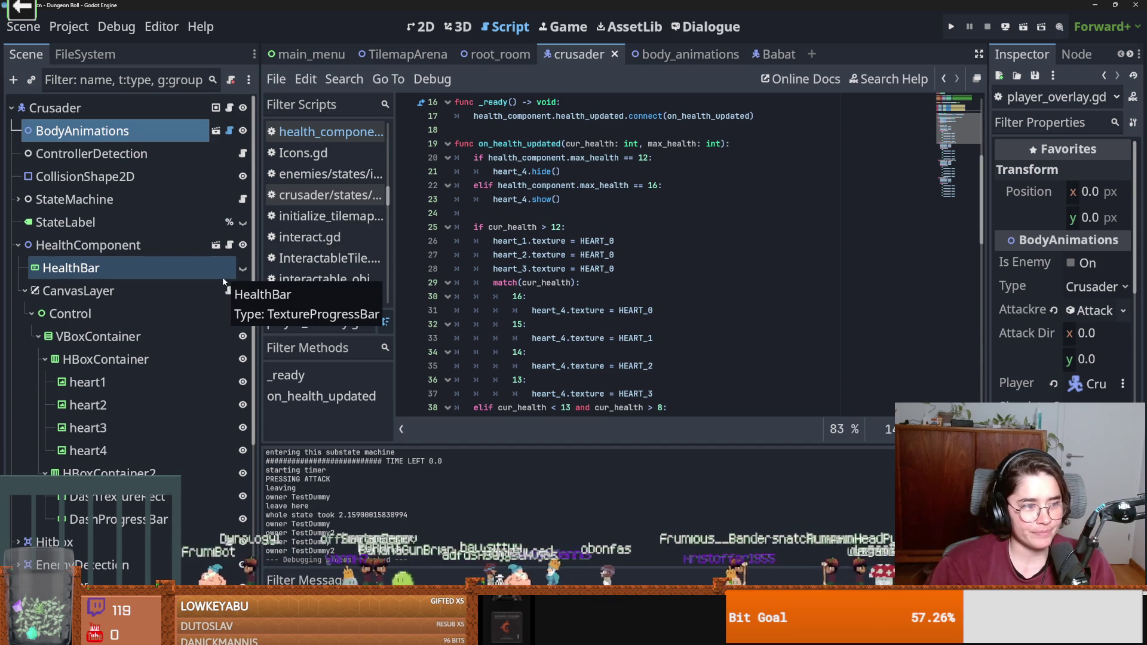
pyautogui.click(230, 247)
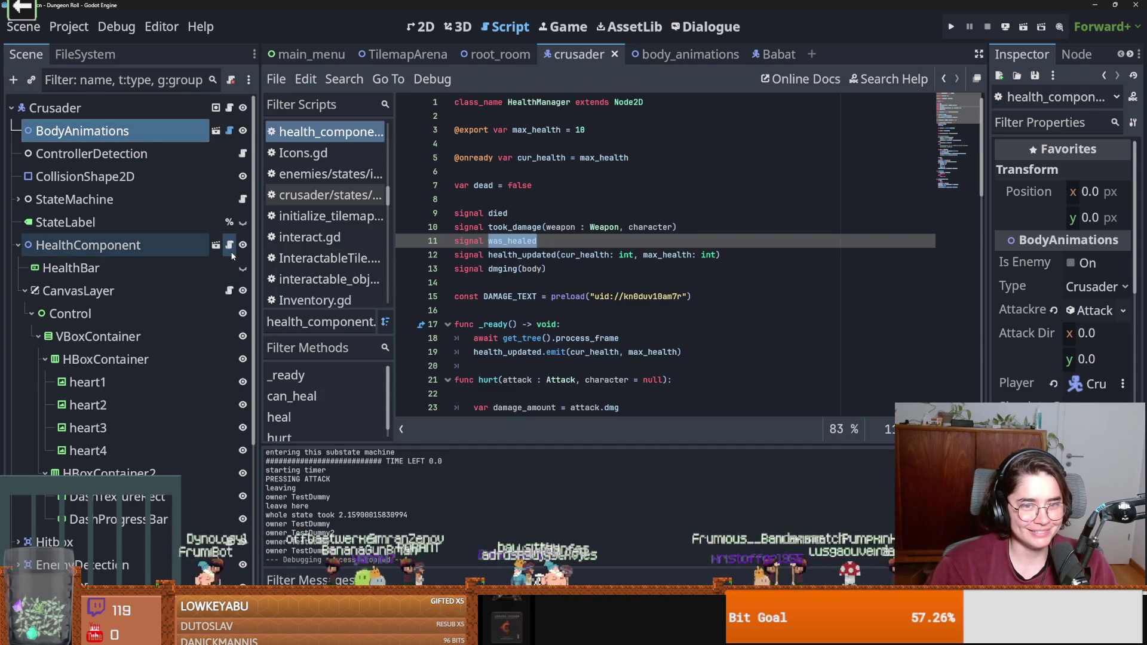
pyautogui.click(565, 298)
# Save the scene while selecting the DAMAGE_TEXT constant and moving around line 14.
pyautogui.hotkey('ctrl', 's')
pyautogui.doubleClick(505, 296)
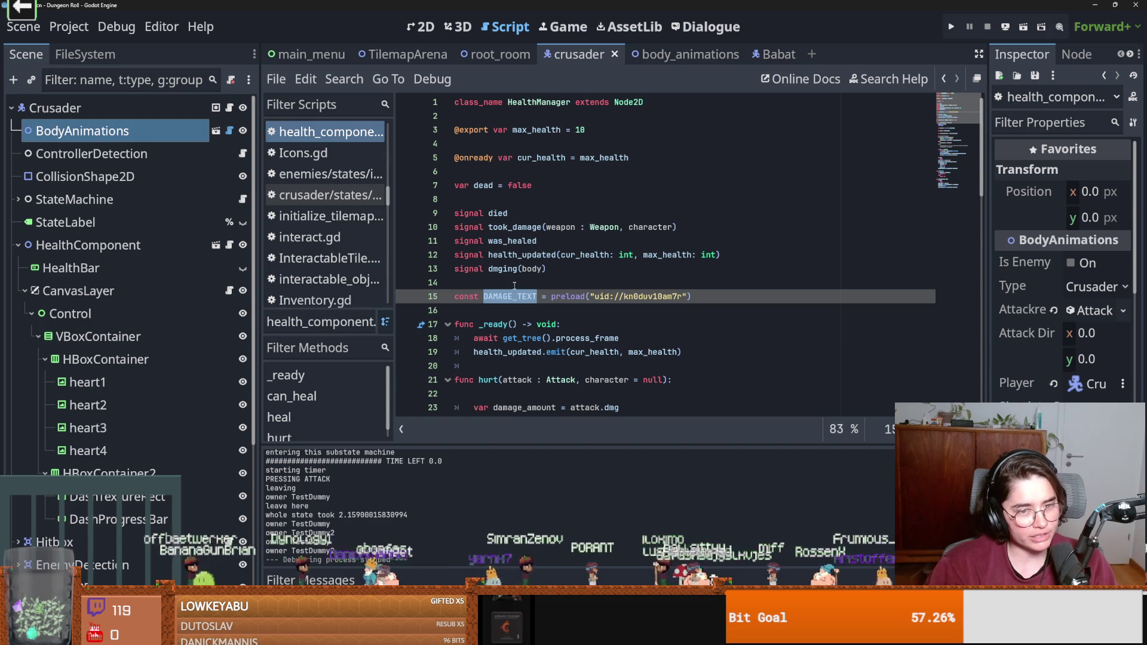
pyautogui.hotkey('ctrl', 's')
pyautogui.click(496, 289)
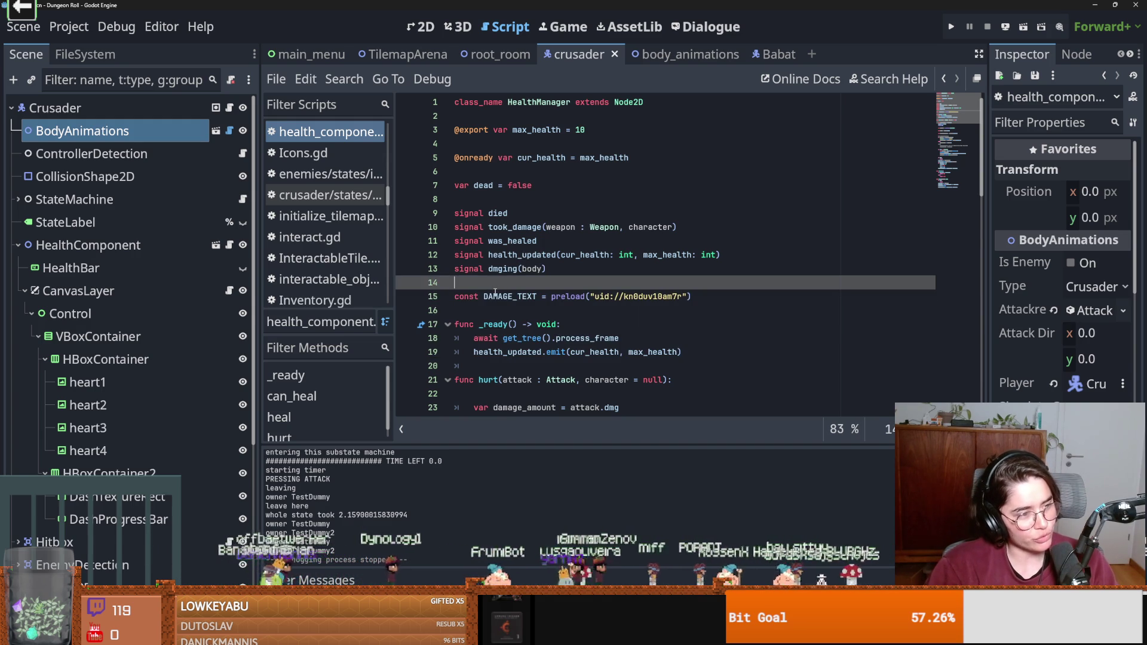
pyautogui.hotkey('ctrl', 's')
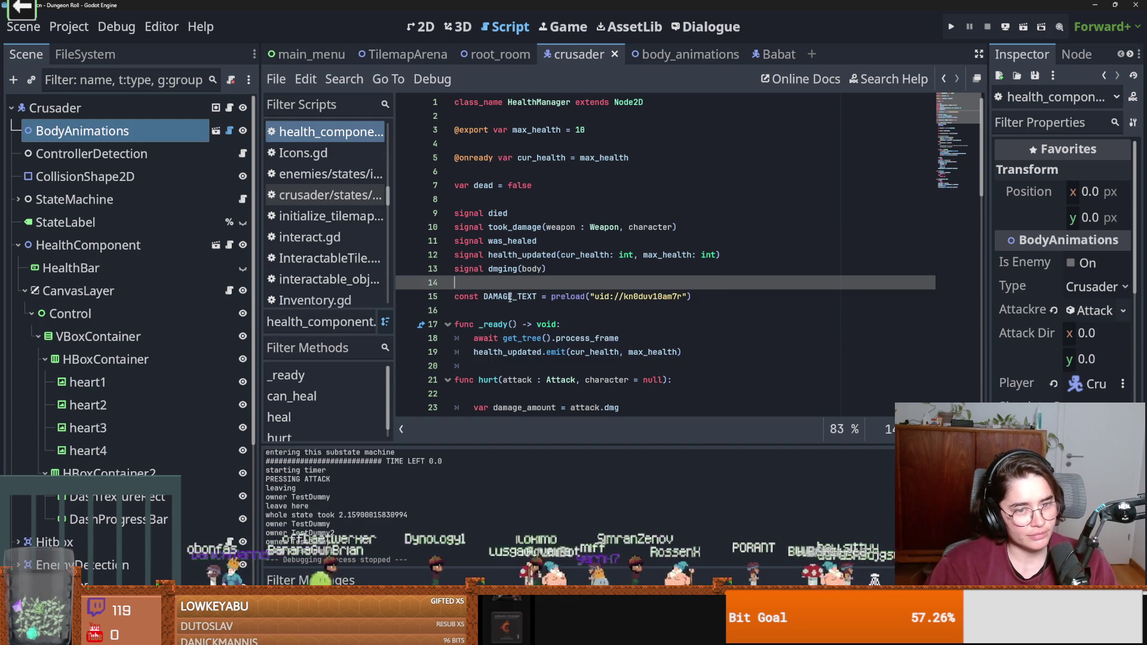
pyautogui.press('Down')
pyautogui.press('Down')
pyautogui.click(516, 282)
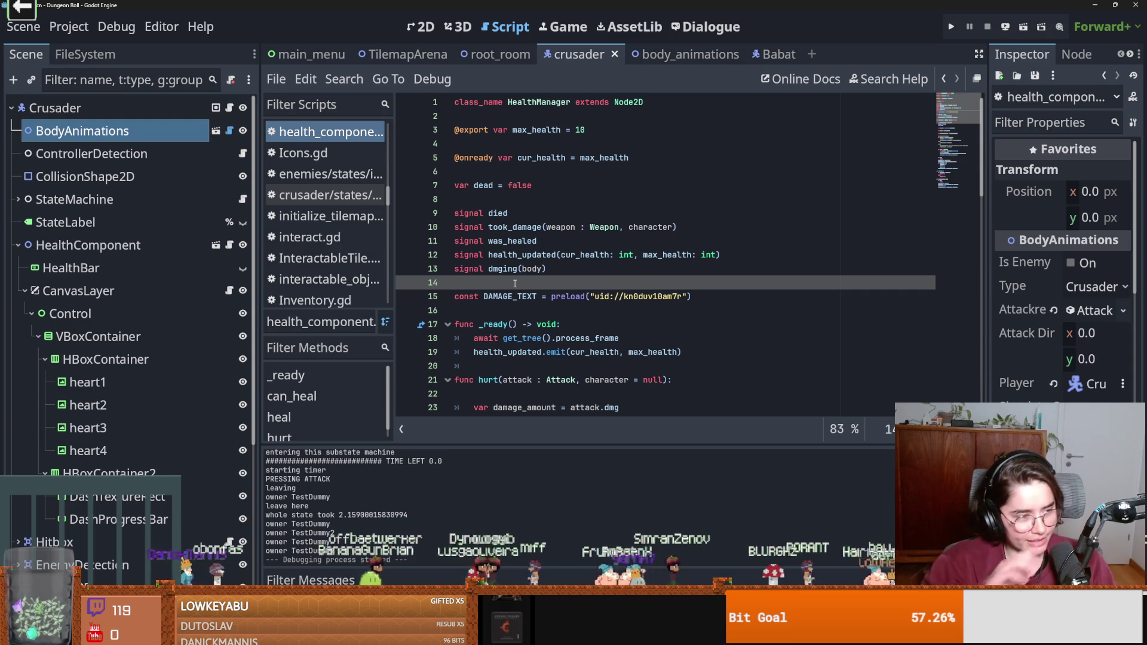
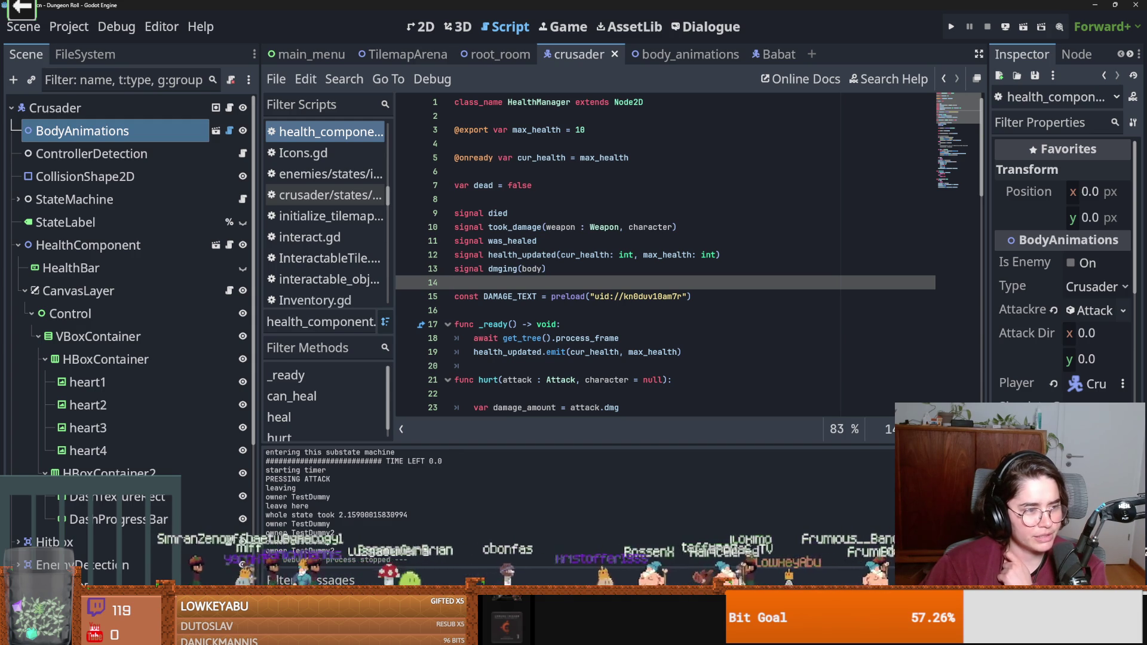
# Look over the open script around _ready and save it.
pyautogui.click(645, 323)
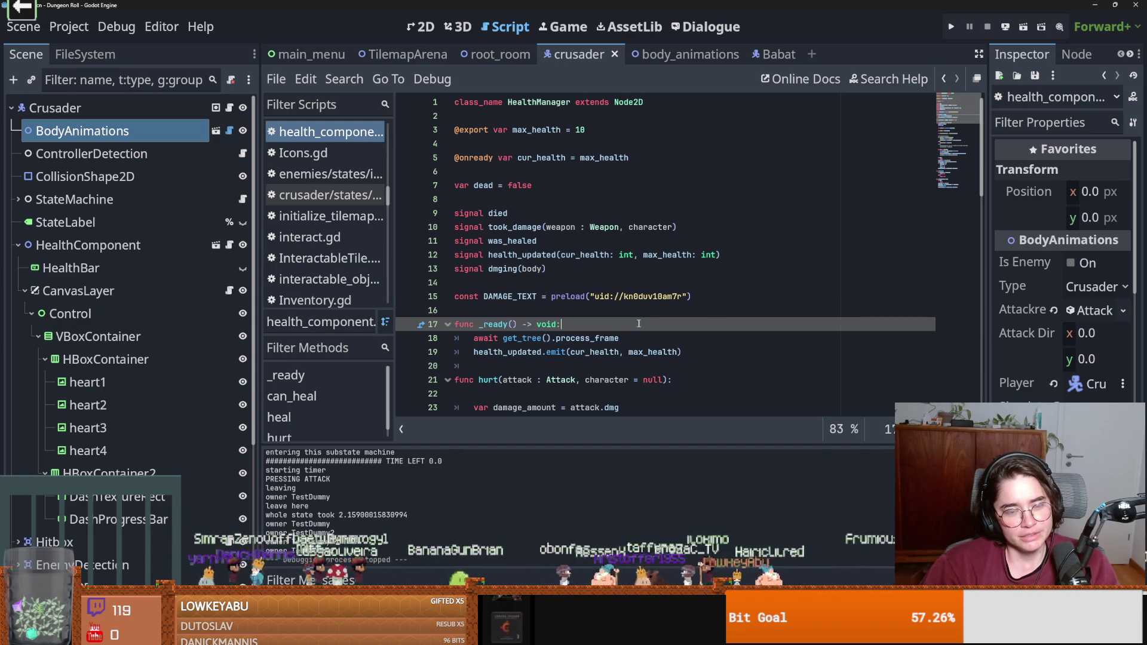
pyautogui.click(532, 312)
pyautogui.hotkey('ctrl', 's')
pyautogui.scroll(-3, 514, 305)
pyautogui.scroll(3, 502, 302)
pyautogui.hotkey('ctrl', 's')
# Follow the DAMAGE_TEXT preload uid to the damage_text scene and show damage_text.gd.
pyautogui.doubleClick(502, 297)
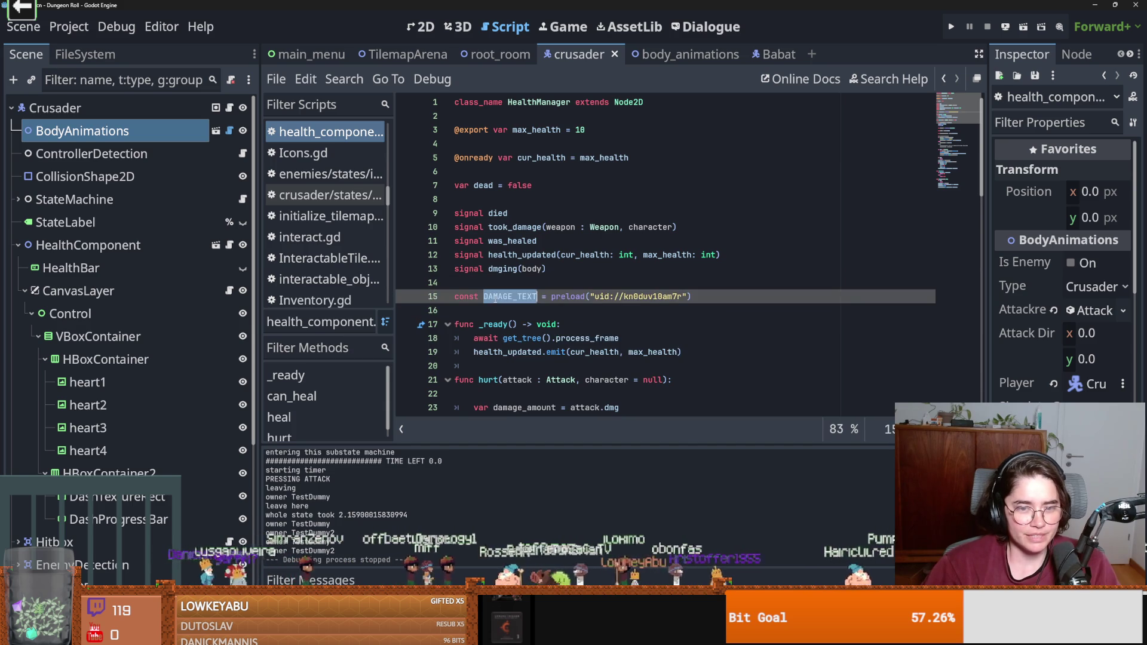
pyautogui.press('Down')
pyautogui.press('ctrl')
pyautogui.keyDown('ctrl'); pyautogui.click(659, 302); pyautogui.keyUp('ctrl')
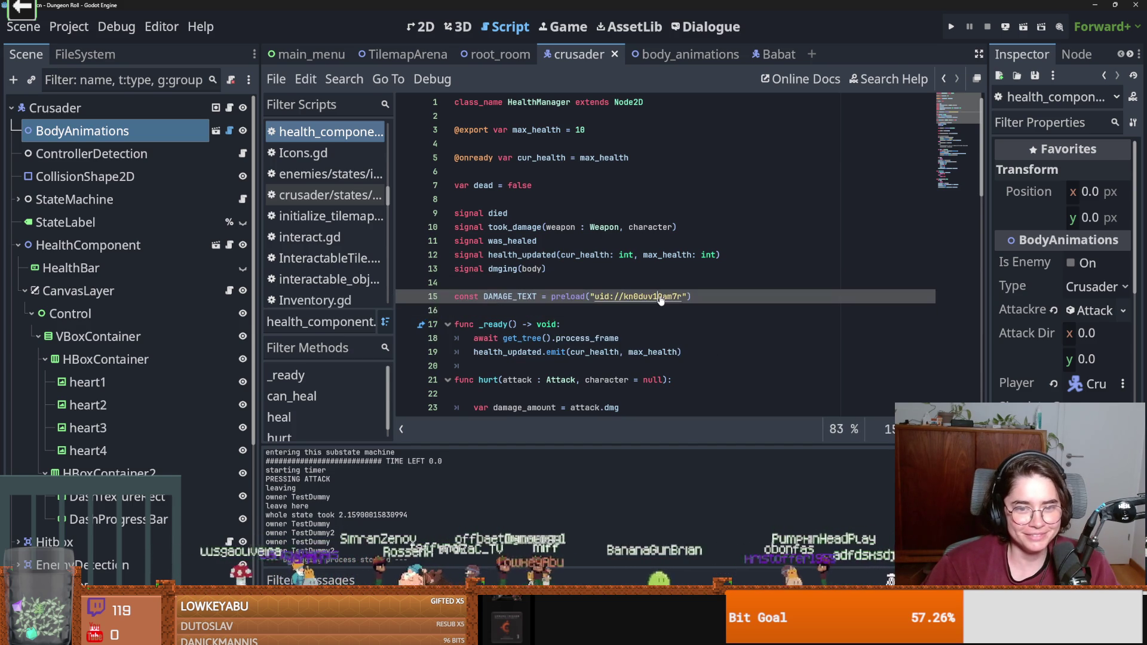
pyautogui.click(234, 107)
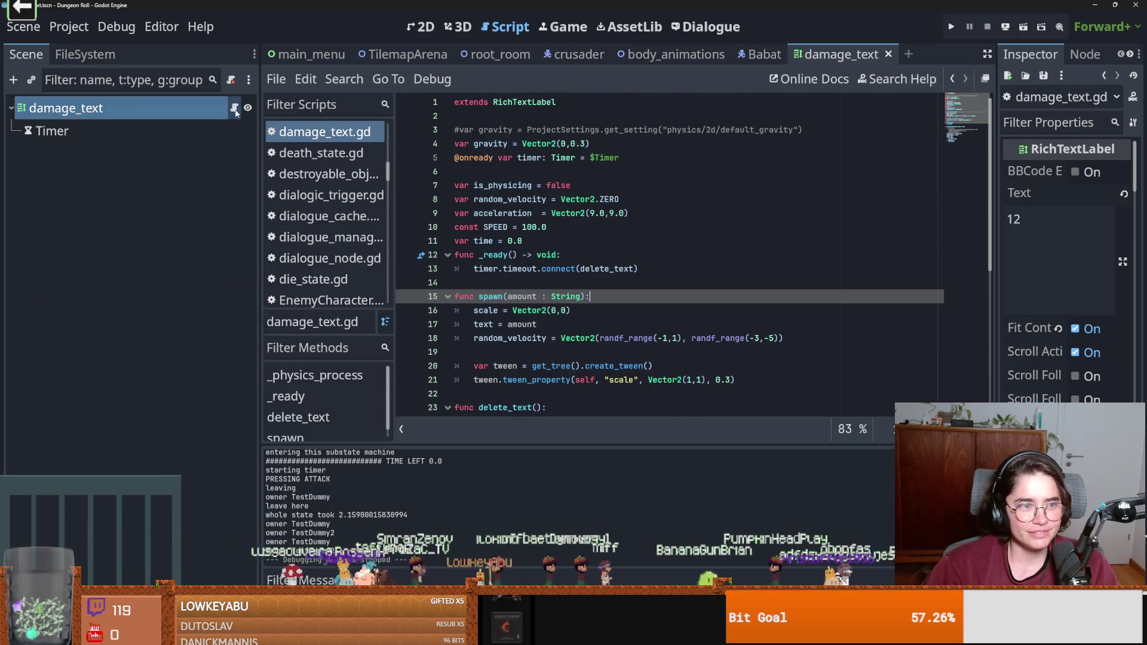
# Insert a blank line after line 11 (var time = 0.0) and save damage_text.gd.
pyautogui.scroll(-3, 554, 225)
pyautogui.scroll(3, 553, 225)
pyautogui.click(554, 240)
pyautogui.press('Return')
pyautogui.hotkey('ctrl', 's')
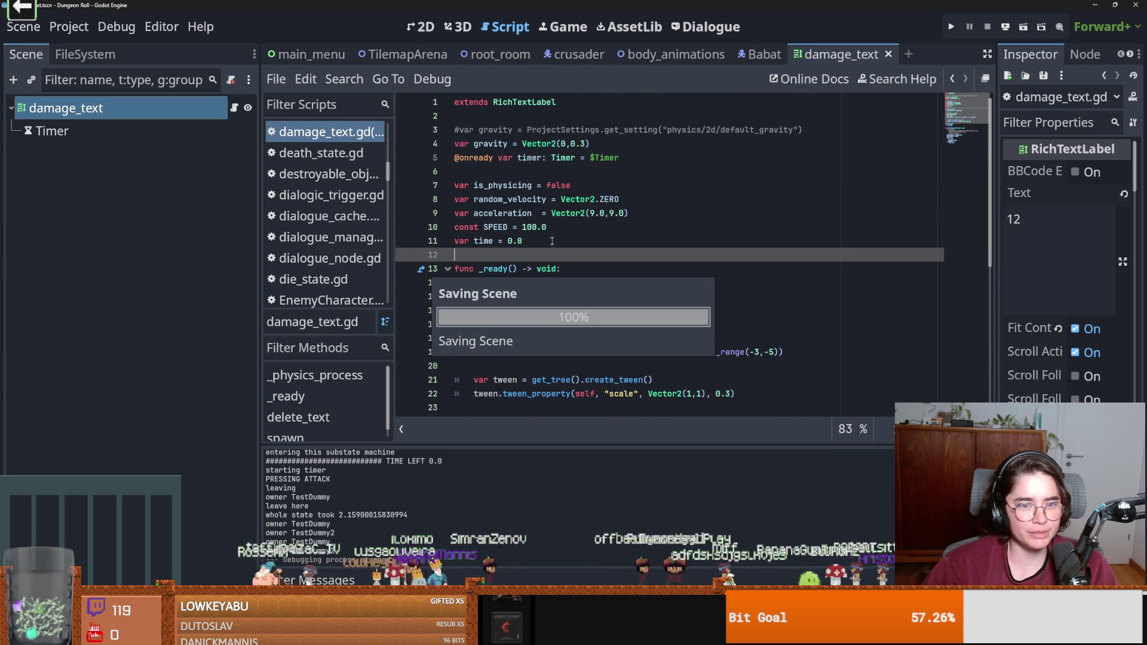
# Review the spawn function's scale, velocity and tween lines, saving the script.
pyautogui.scroll(-2, 521, 261)
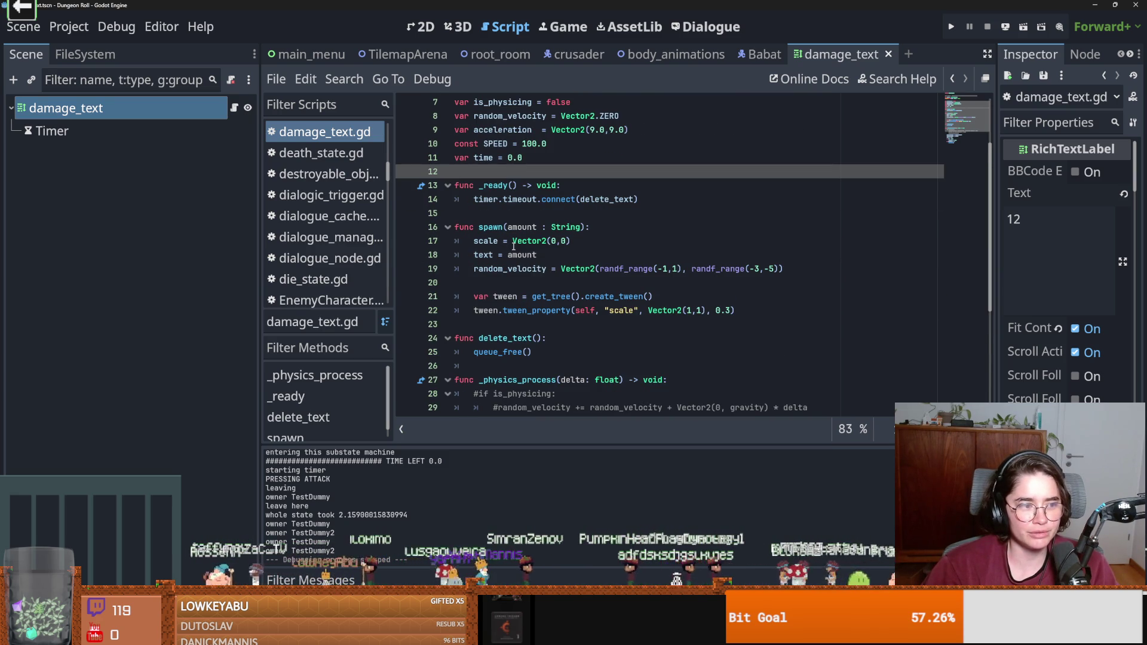
pyautogui.hotkey('ctrl', 's')
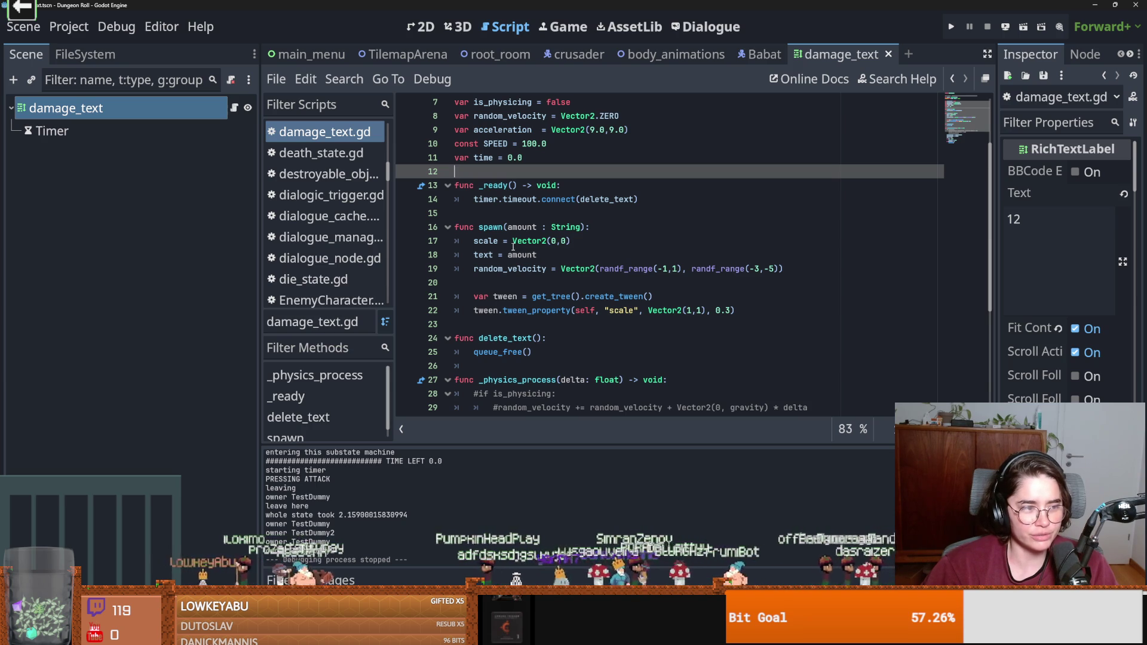
pyautogui.click(512, 246)
pyautogui.hotkey('ctrl', 's')
pyautogui.click(513, 176)
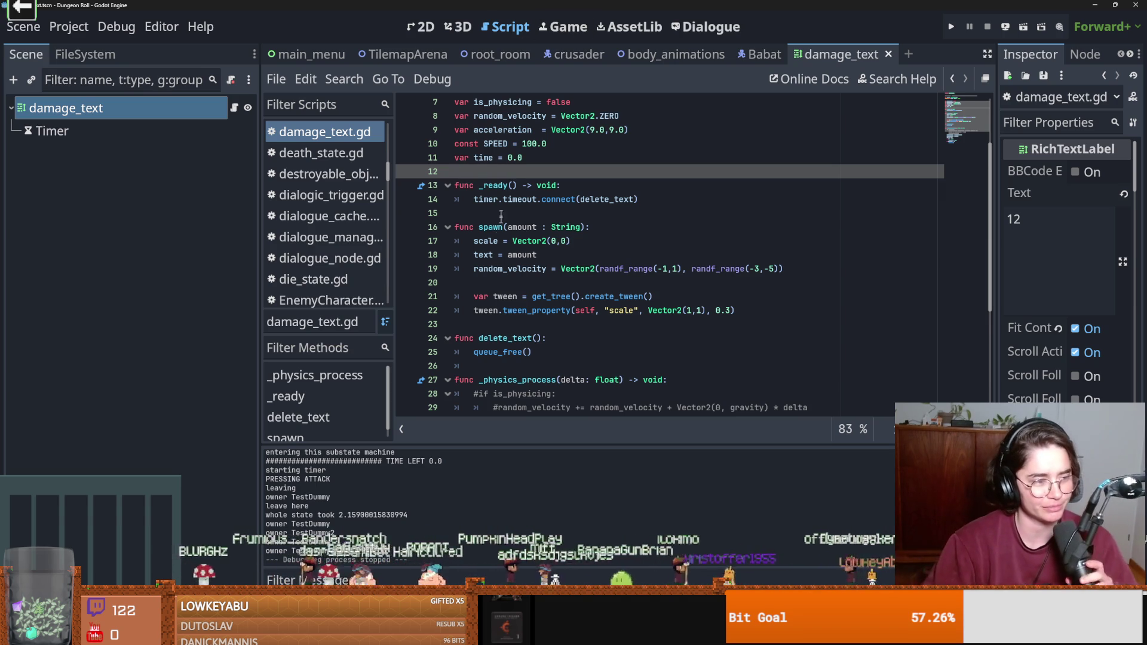
pyautogui.click(553, 285)
pyautogui.hotkey('ctrl', 's')
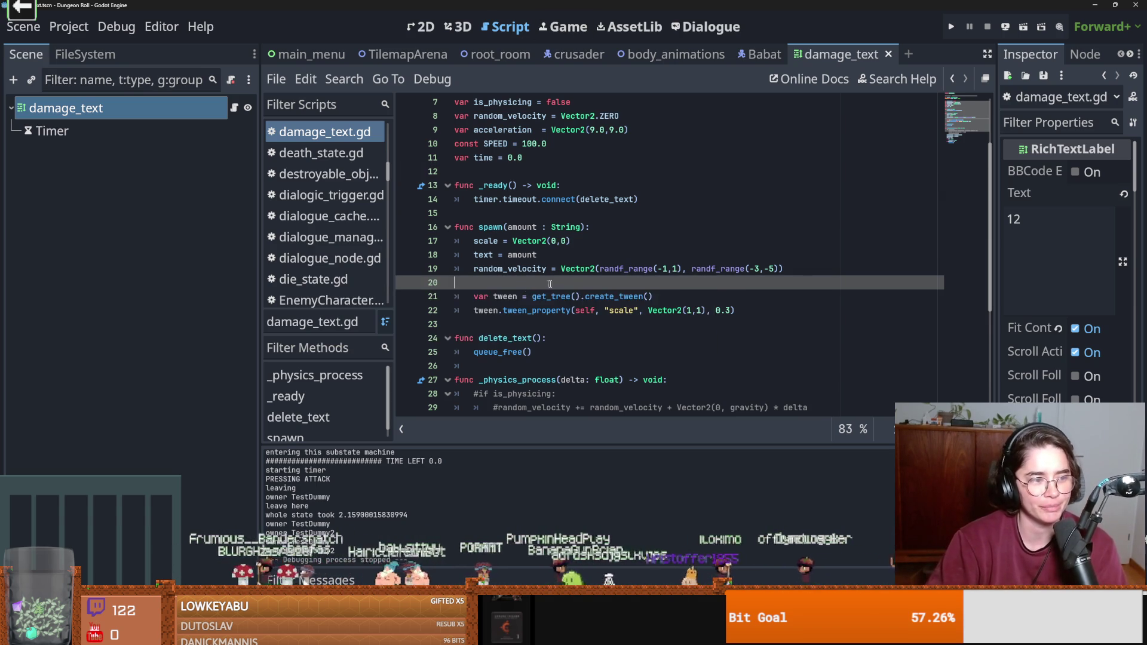
pyautogui.click(516, 294)
pyautogui.hotkey('ctrl', 's')
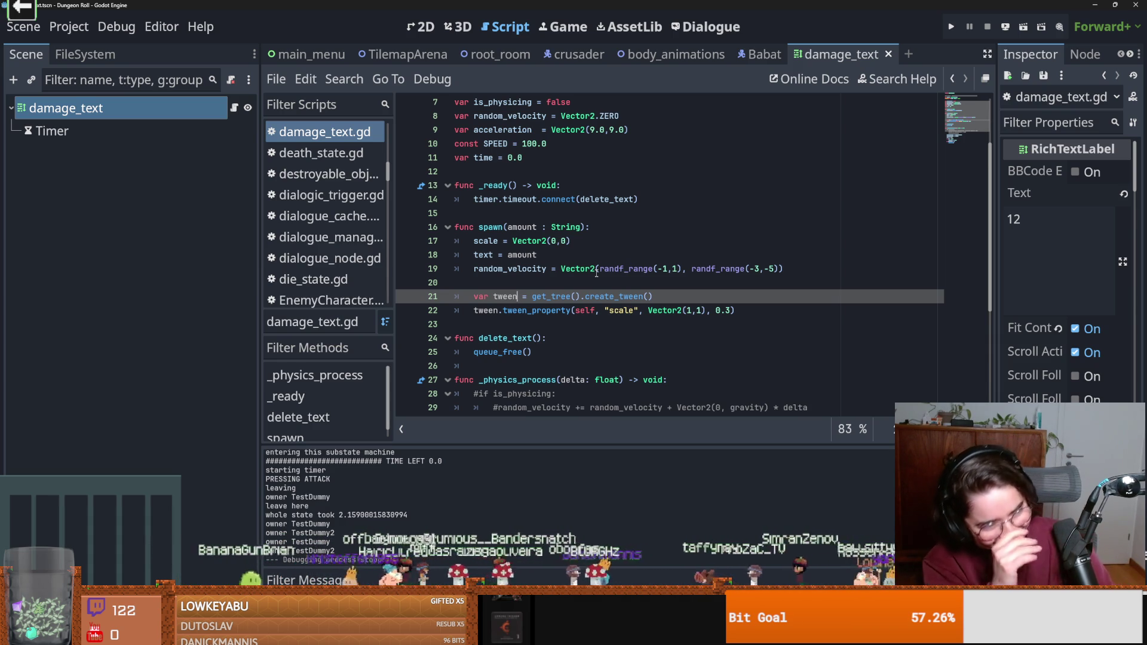
# Browse damage_text.gd lines 12–15, saving the script repeatedly.
pyautogui.click(572, 241)
pyautogui.hotkey('ctrl', 's')
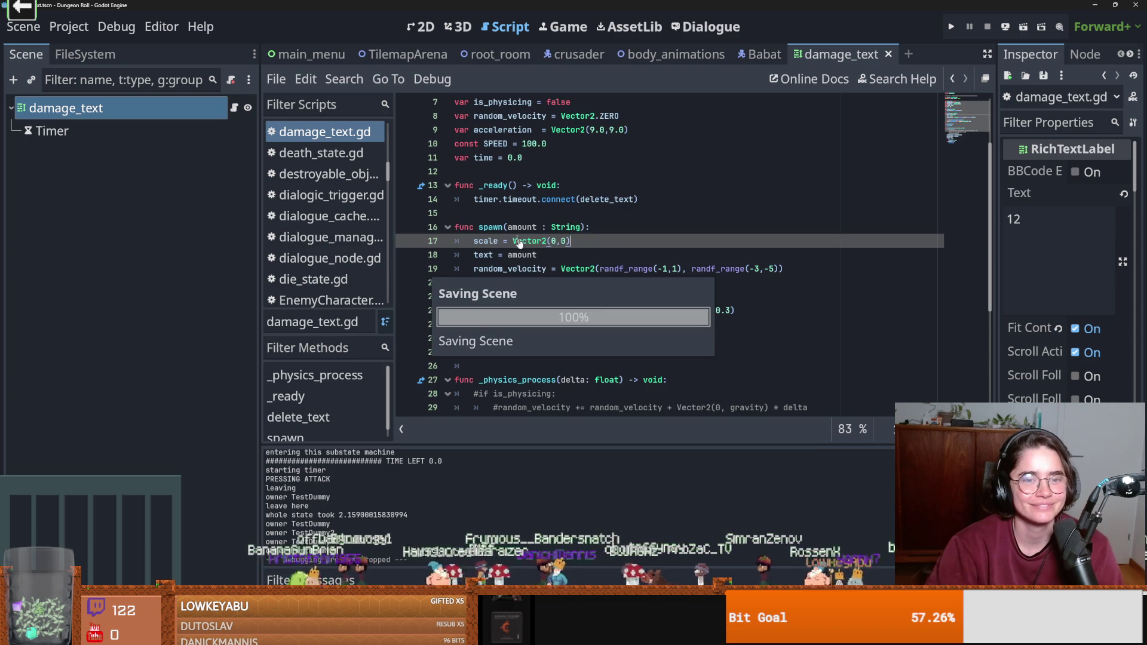
pyautogui.click(522, 214)
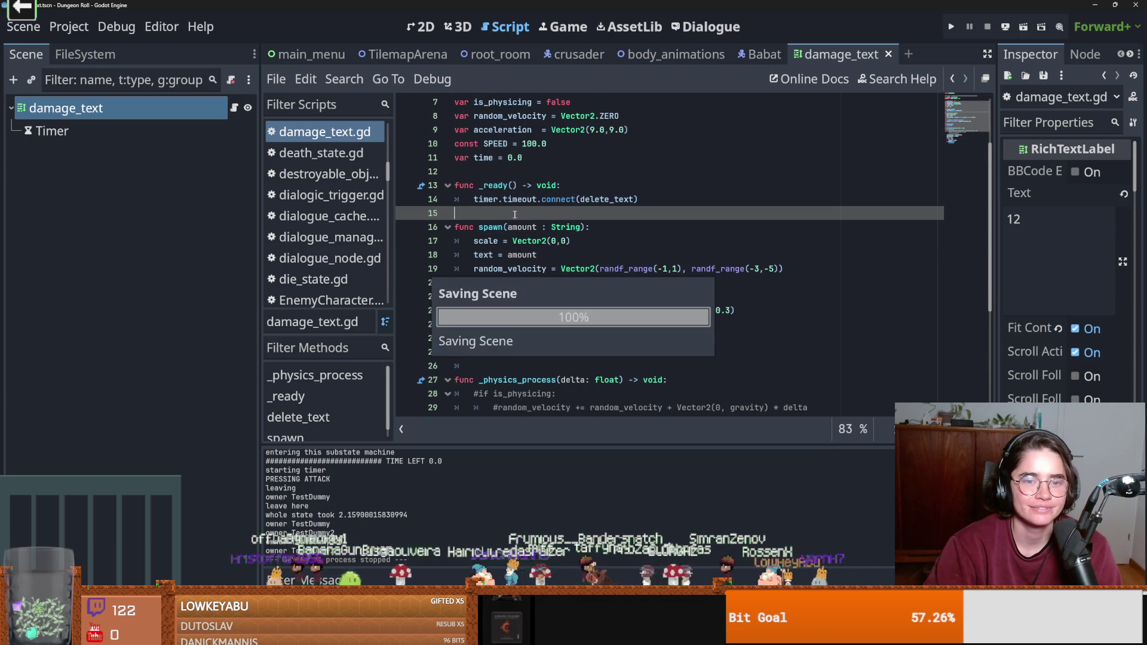
pyautogui.scroll(1, 521, 214)
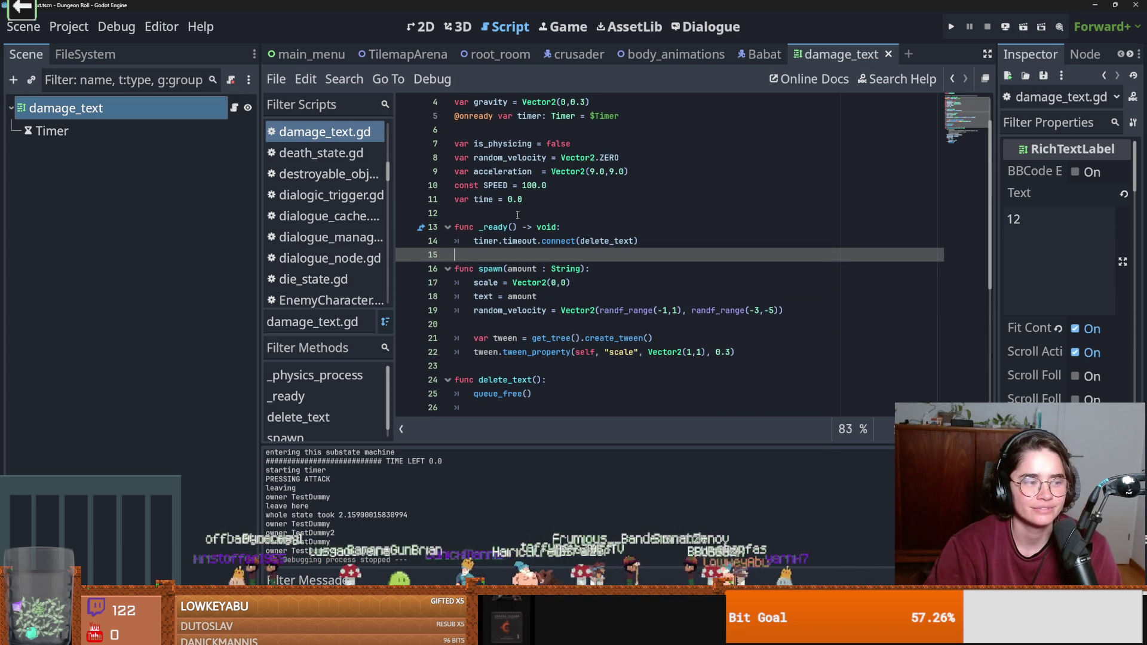
pyautogui.scroll(-1, 518, 215)
pyautogui.hotkey('ctrl', 's')
pyautogui.scroll(1, 508, 214)
pyautogui.click(503, 213)
pyautogui.hotkey('ctrl', 's')
pyautogui.scroll(-1, 504, 213)
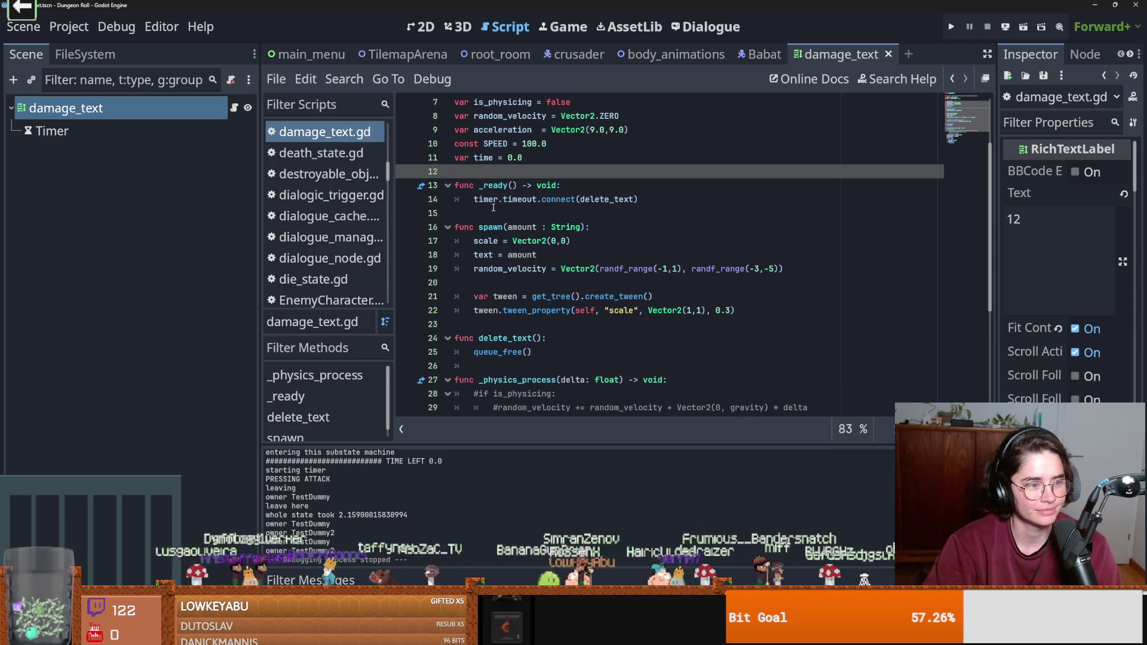
pyautogui.click(504, 217)
pyautogui.hotkey('ctrl', 's')
pyautogui.scroll(2, 538, 239)
pyautogui.click(566, 247)
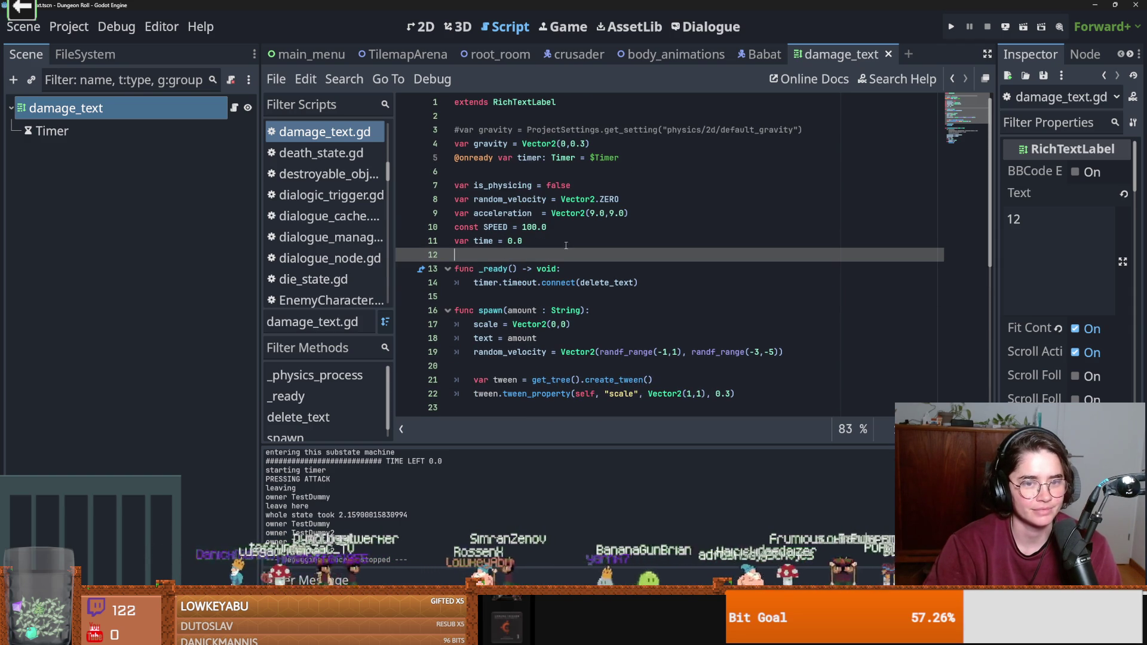
# Delete the empty line before the tween call in spawn() and save.
pyautogui.click(320, 132)
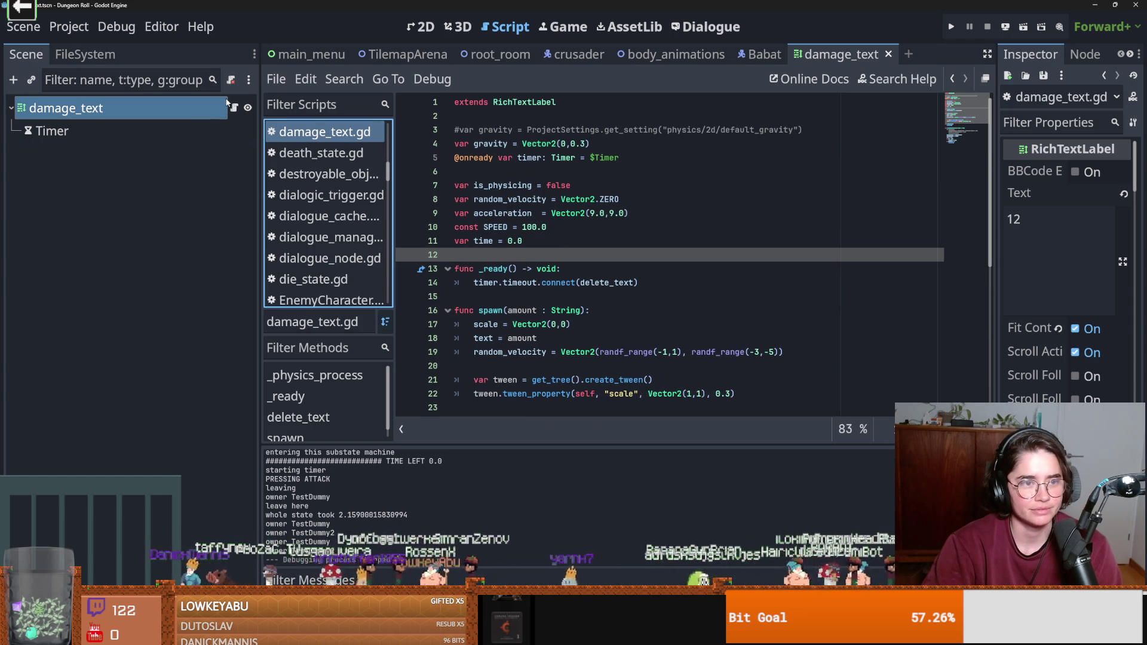
pyautogui.scroll(-3, 549, 235)
pyautogui.click(570, 255)
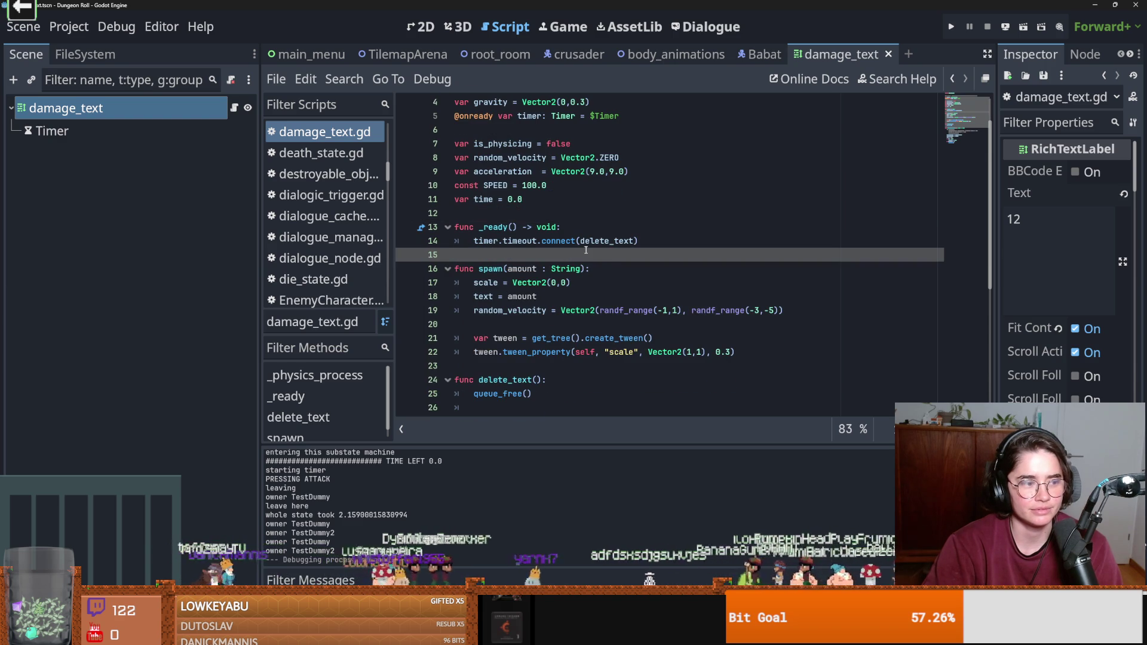
pyautogui.click(512, 323)
pyautogui.press('BackSpace')
pyautogui.hotkey('ctrl', 's')
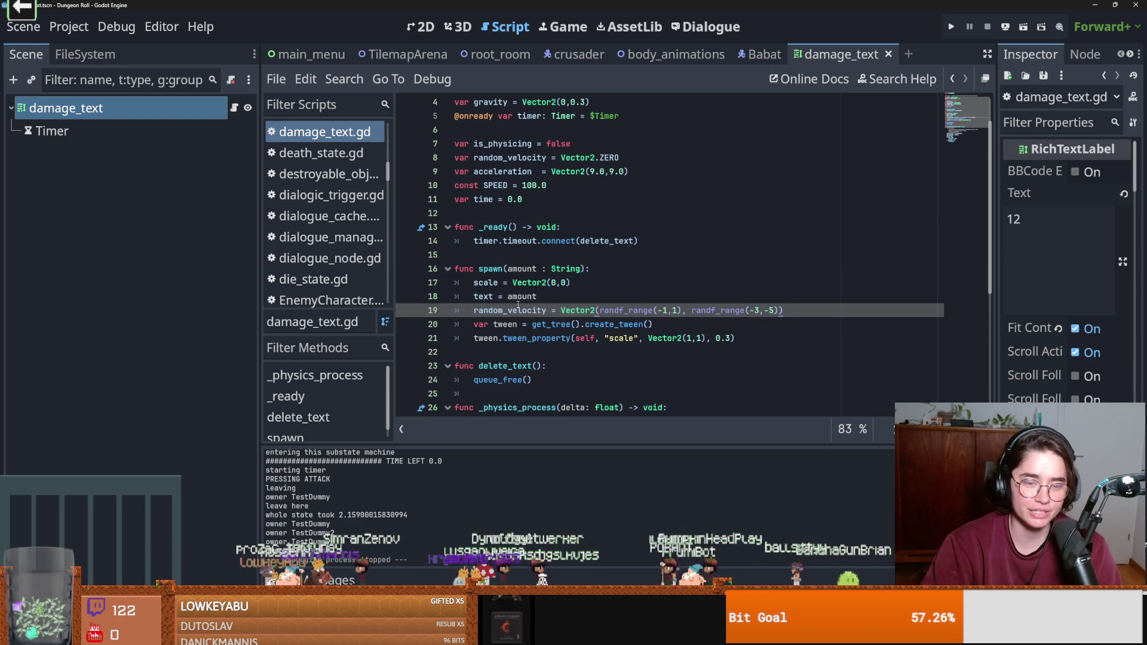
# Scroll back through the edited damage_text.gd, then return to the crusader scene.
pyautogui.scroll(3, 538, 299)
pyautogui.click(505, 297)
pyautogui.hotkey('ctrl', 's')
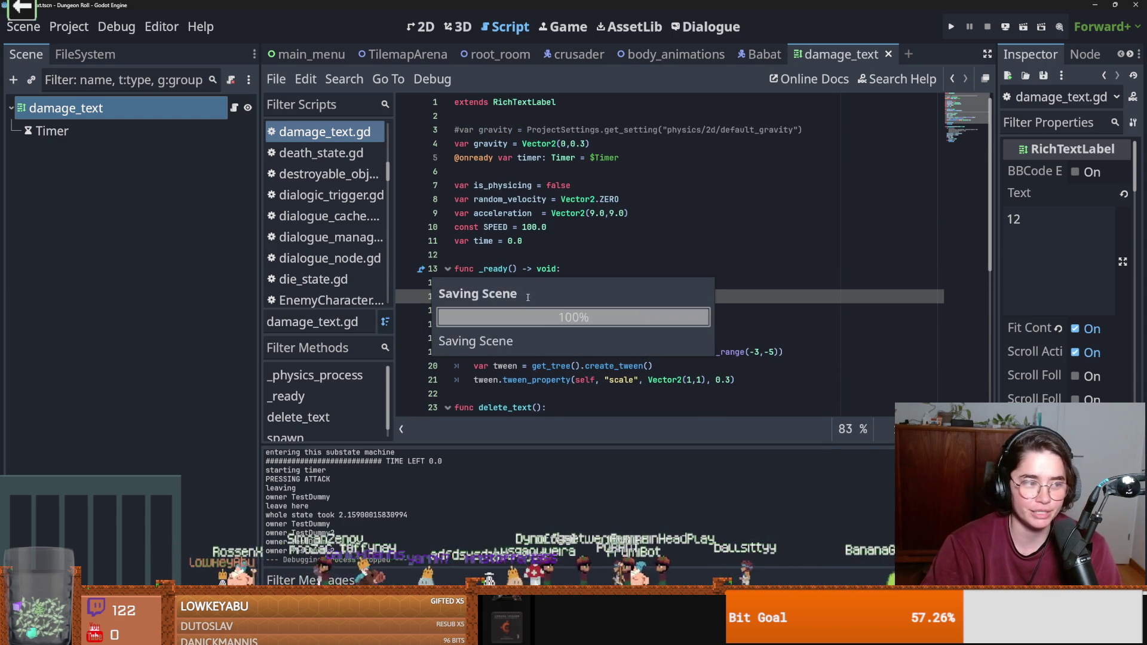
pyautogui.scroll(-4, 522, 293)
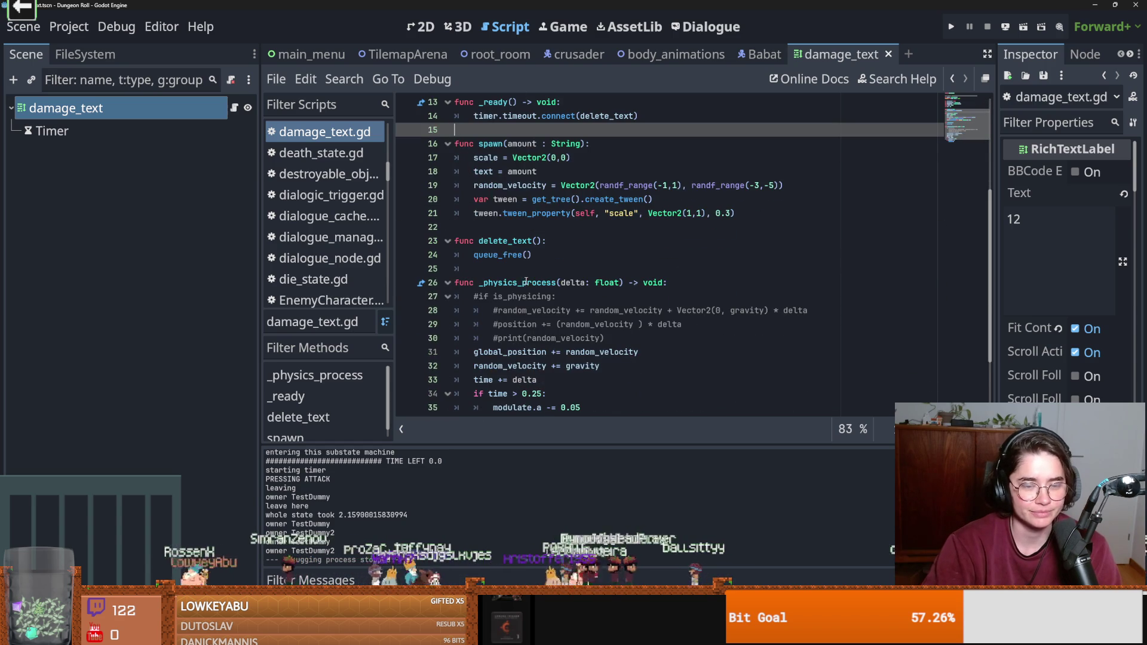
pyautogui.scroll(1, 523, 282)
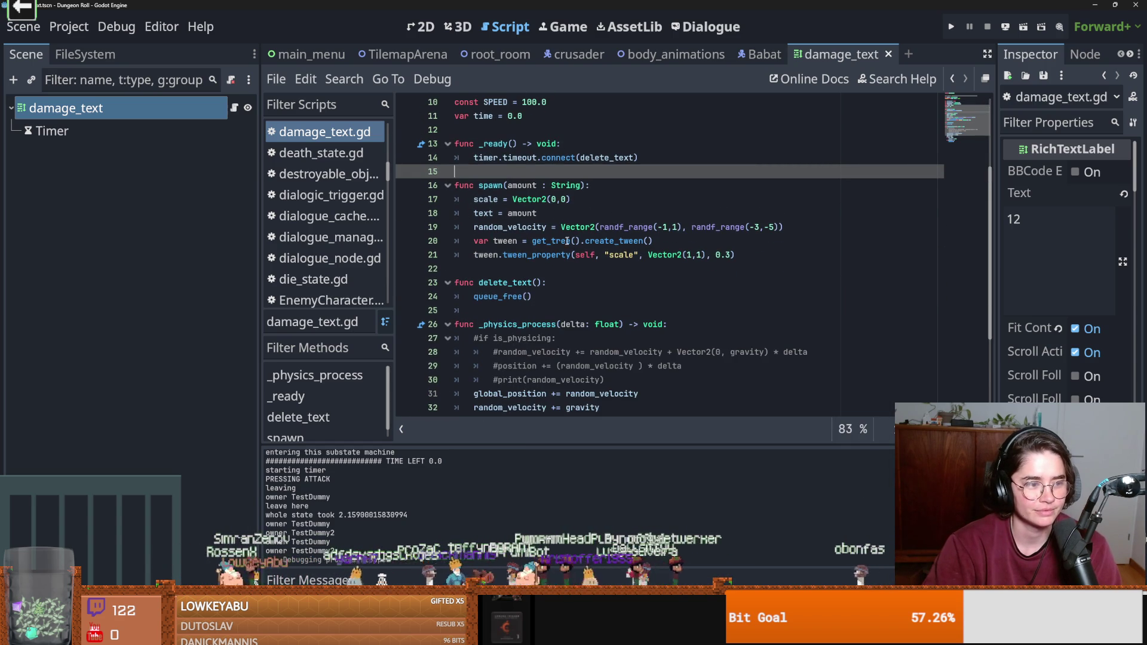
pyautogui.scroll(1, 587, 258)
pyautogui.scroll(3, 586, 258)
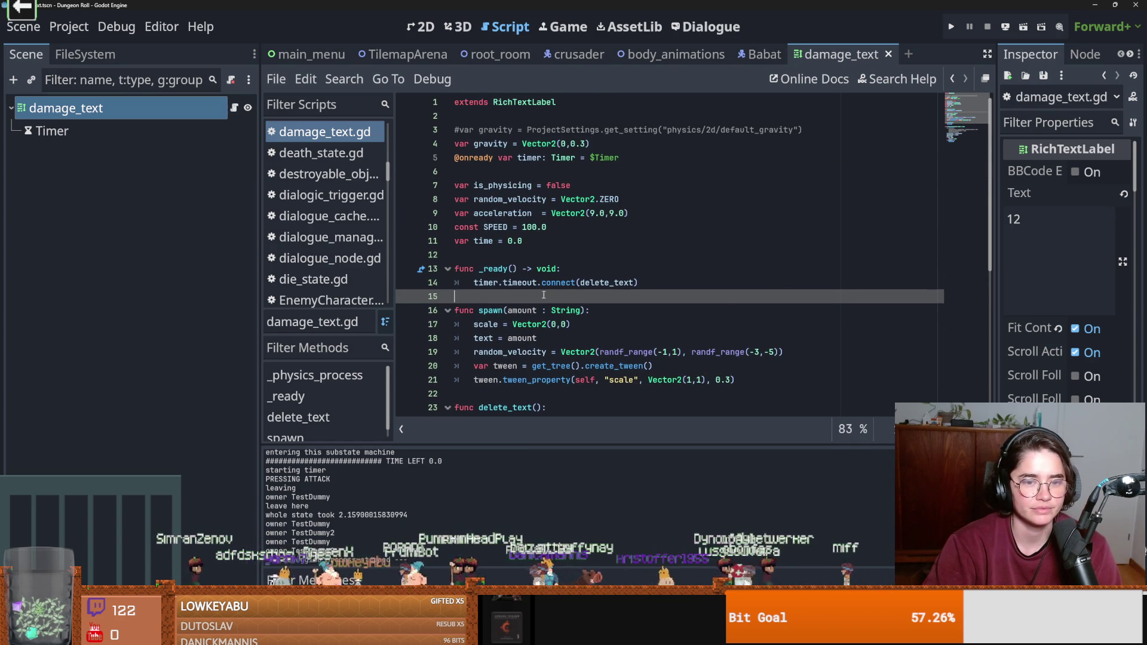
pyautogui.scroll(-2, 555, 294)
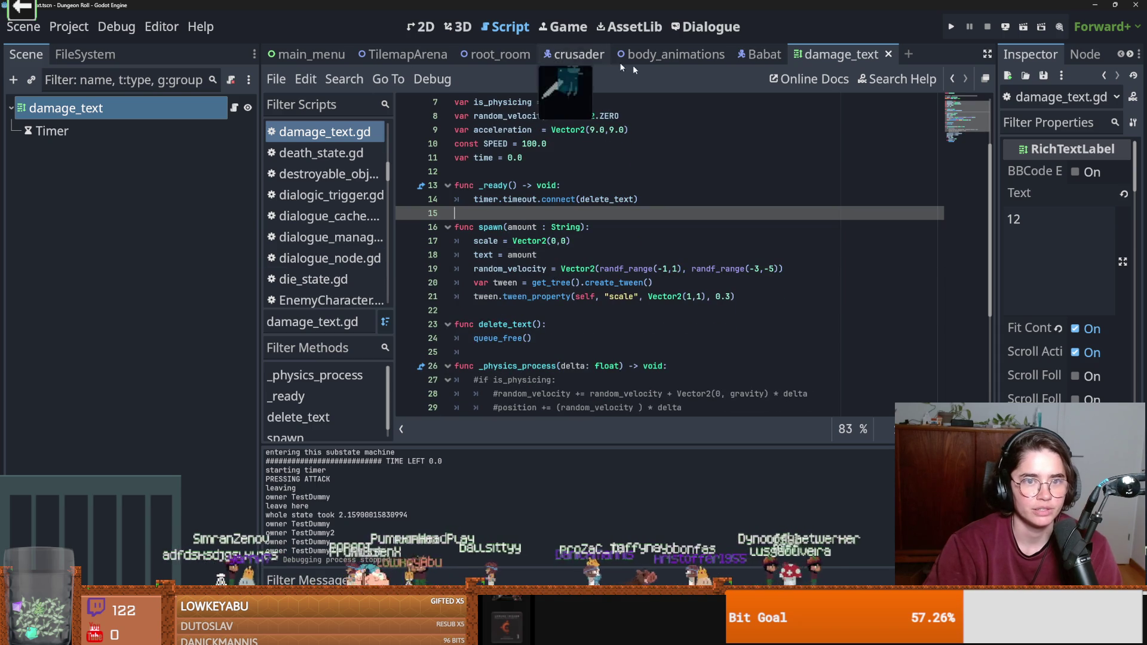
pyautogui.click(577, 54)
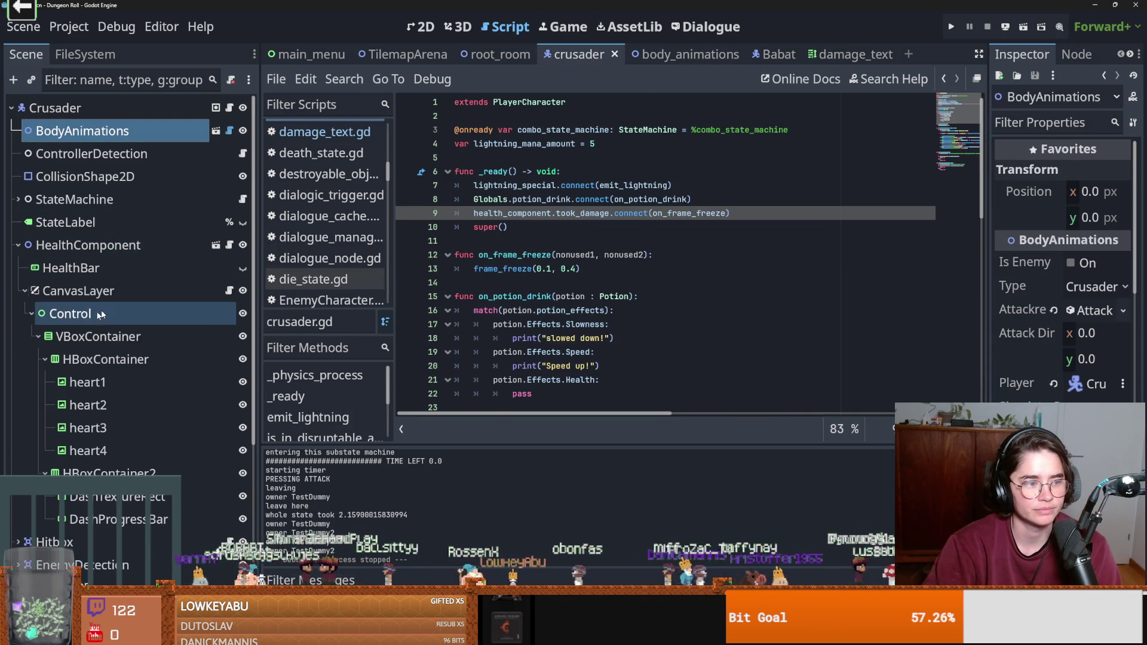
# Open health_component.gd from the crusader's HealthComponent node and save it.
pyautogui.click(229, 245)
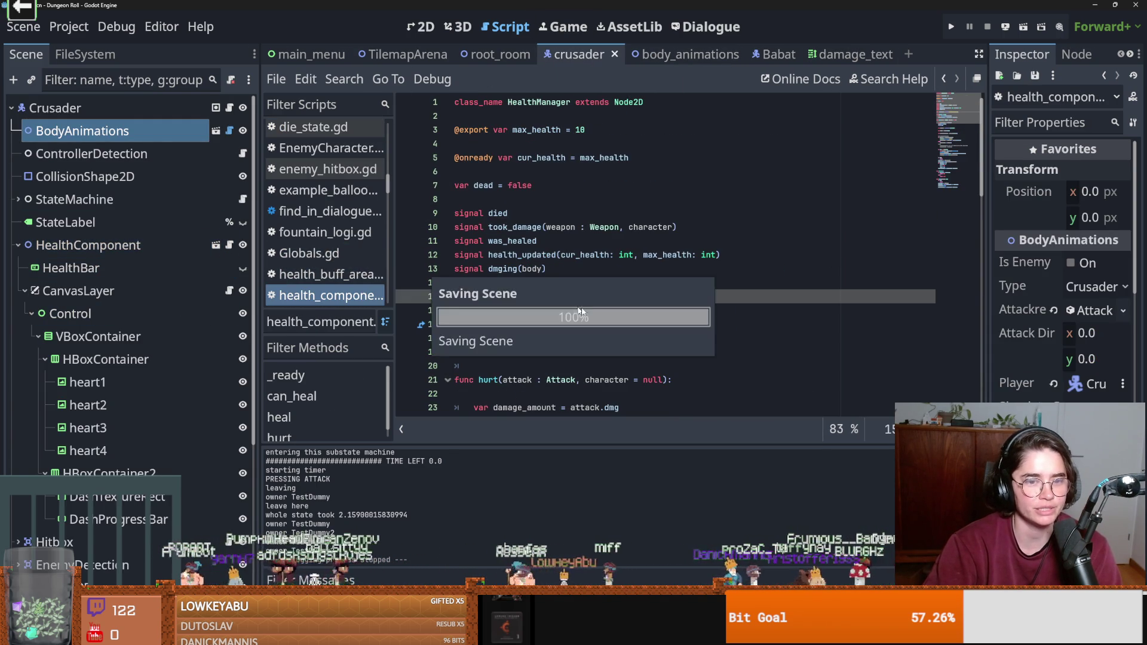
pyautogui.hotkey('ctrl', 's')
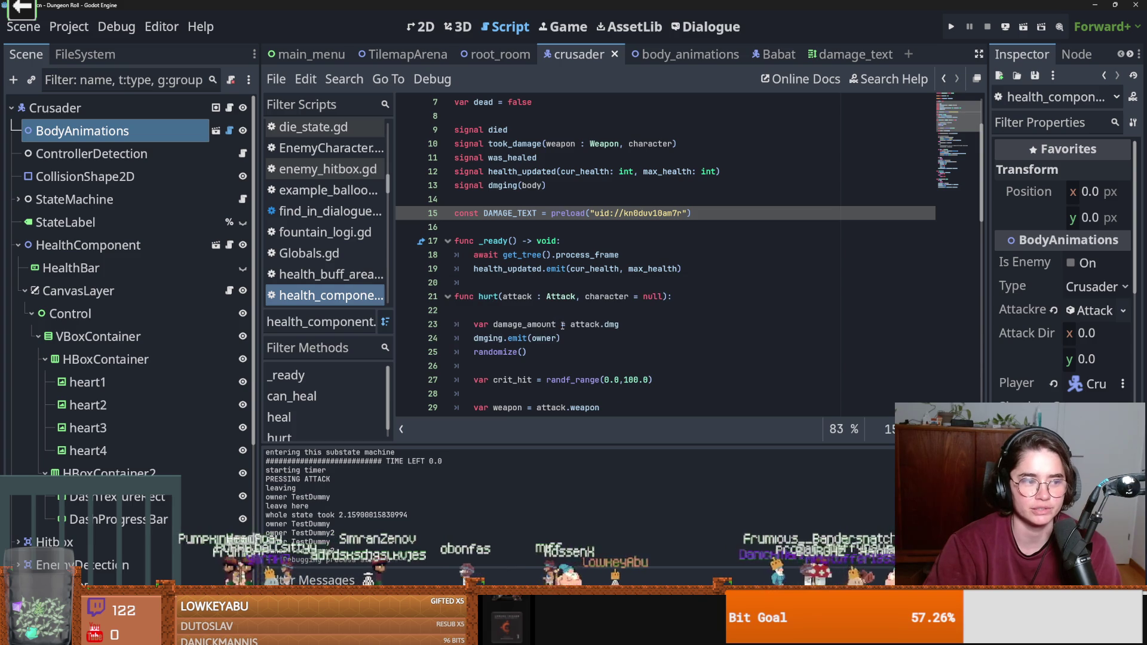
pyautogui.click(533, 256)
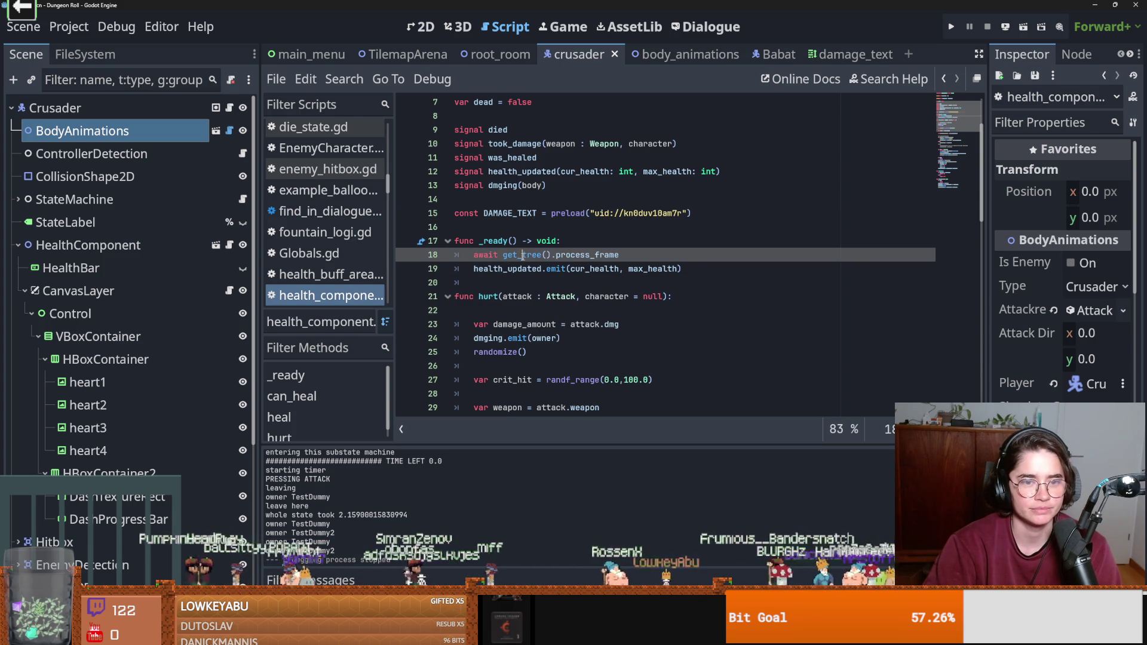
pyautogui.click(500, 280)
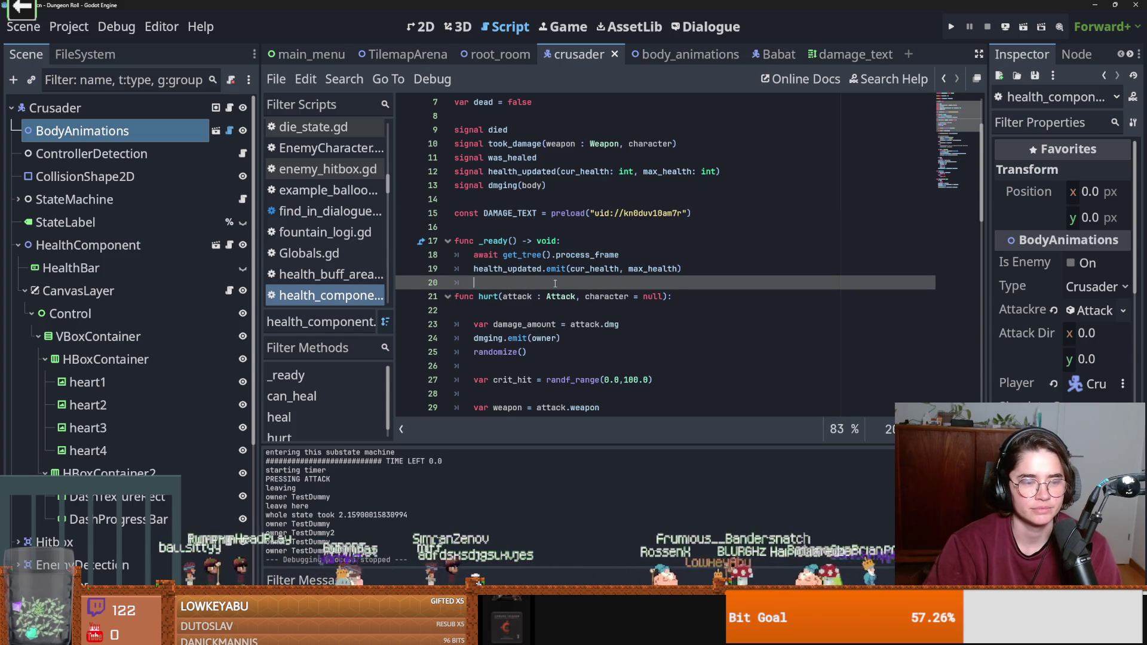
pyautogui.hotkey('ctrl', 's')
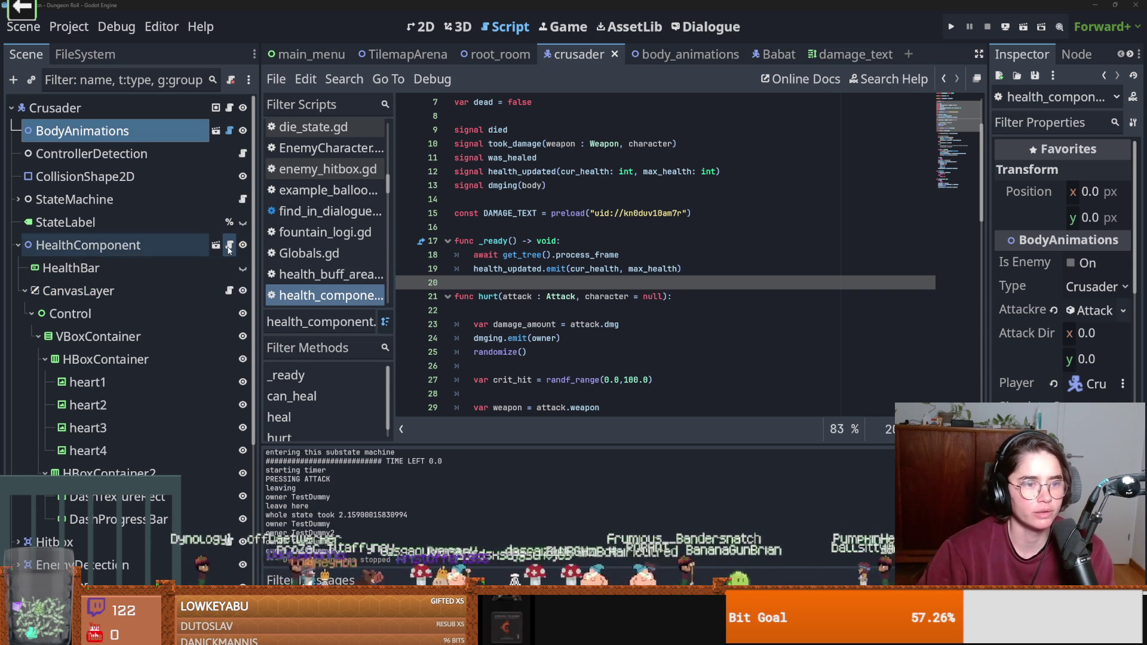
# Scroll through health_component.gd from _ready down to the hurt() damage-text code.
pyautogui.scroll(-1, 587, 297)
pyautogui.scroll(-1, 600, 336)
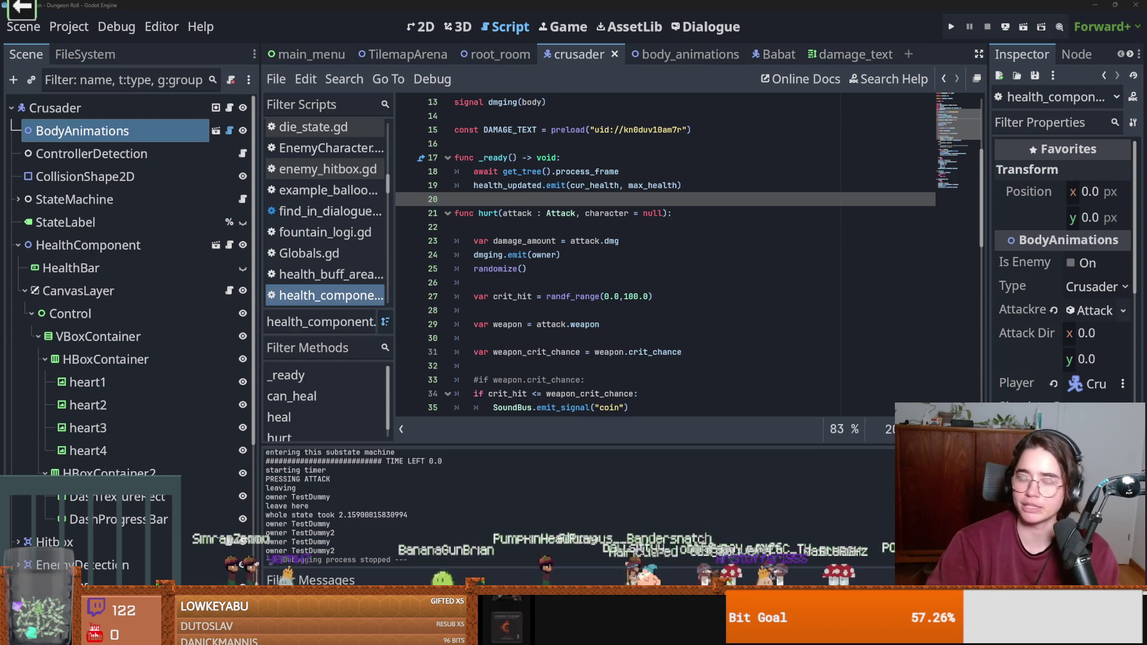
pyautogui.scroll(2, 562, 256)
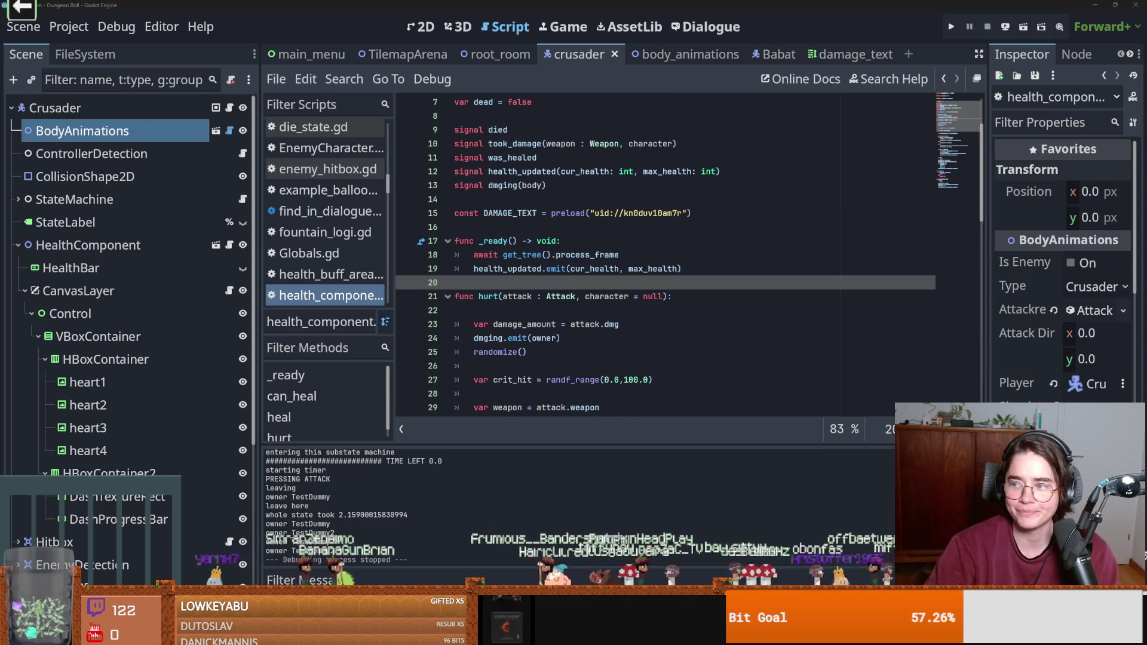
pyautogui.click(847, 275)
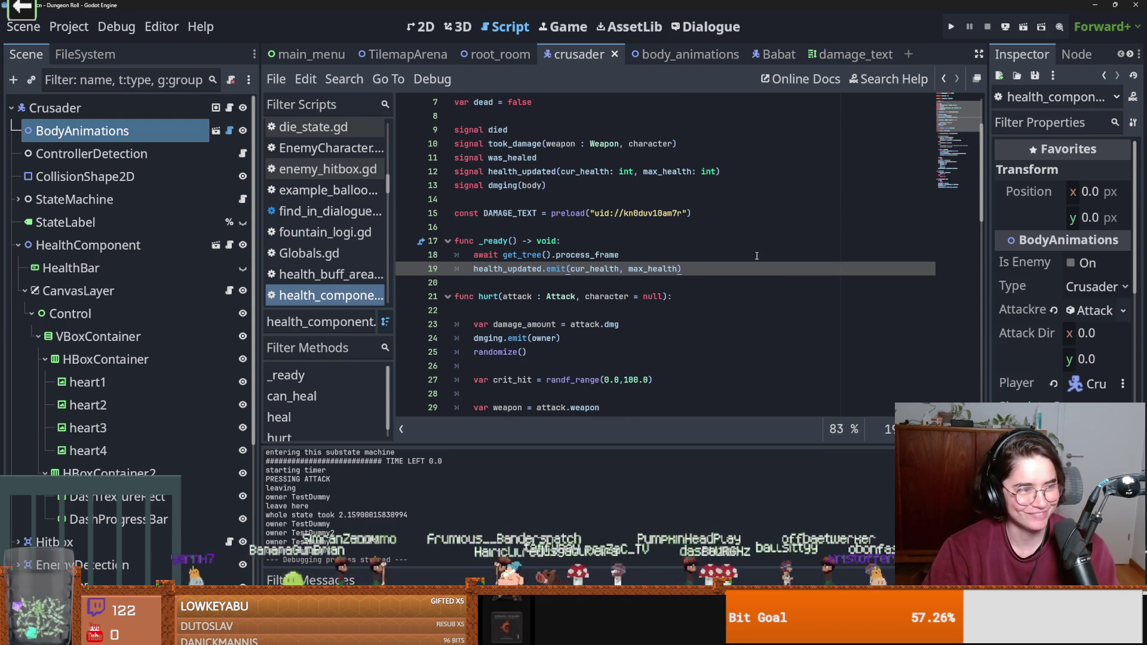
pyautogui.click(699, 242)
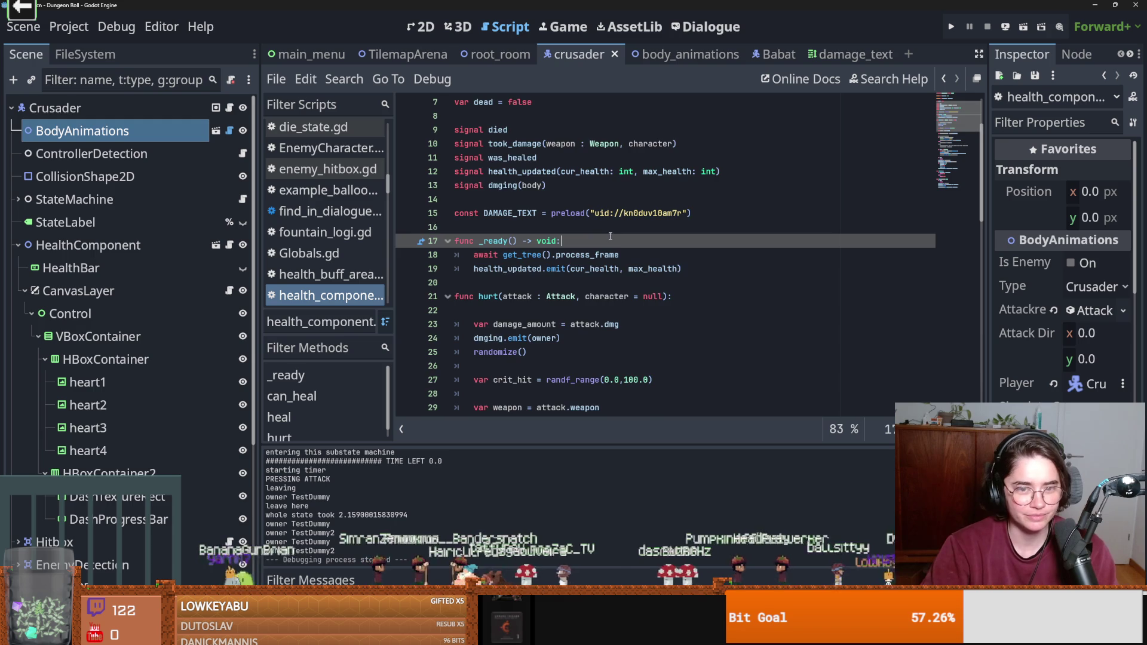
pyautogui.scroll(-4, 687, 269)
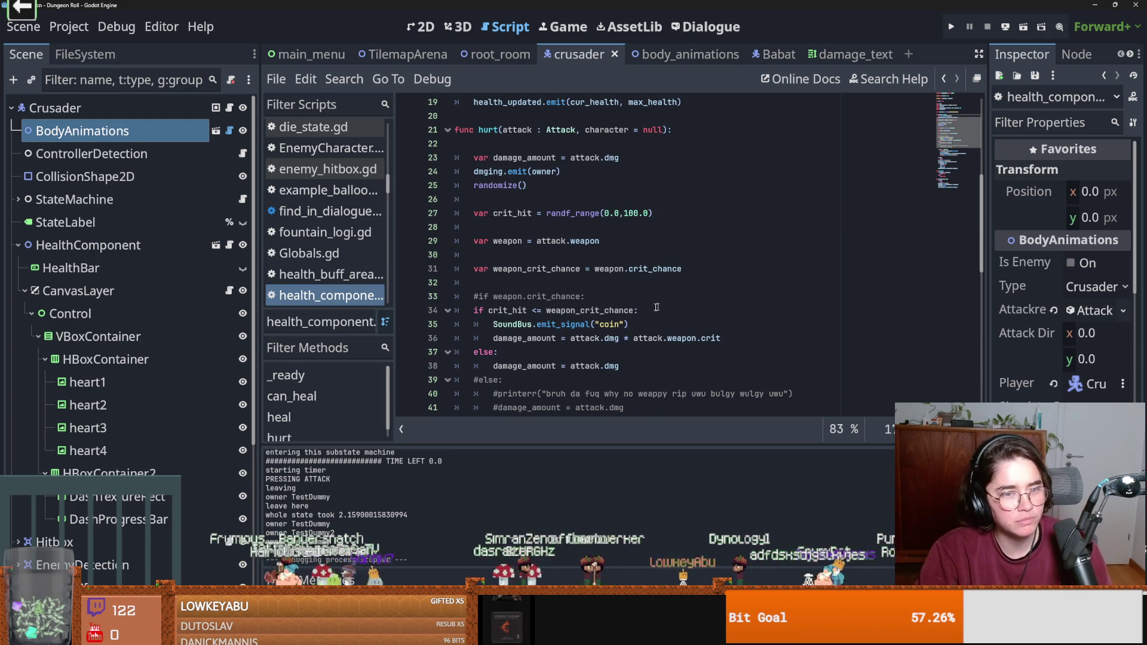
pyautogui.scroll(-2, 601, 304)
pyautogui.scroll(-1, 591, 316)
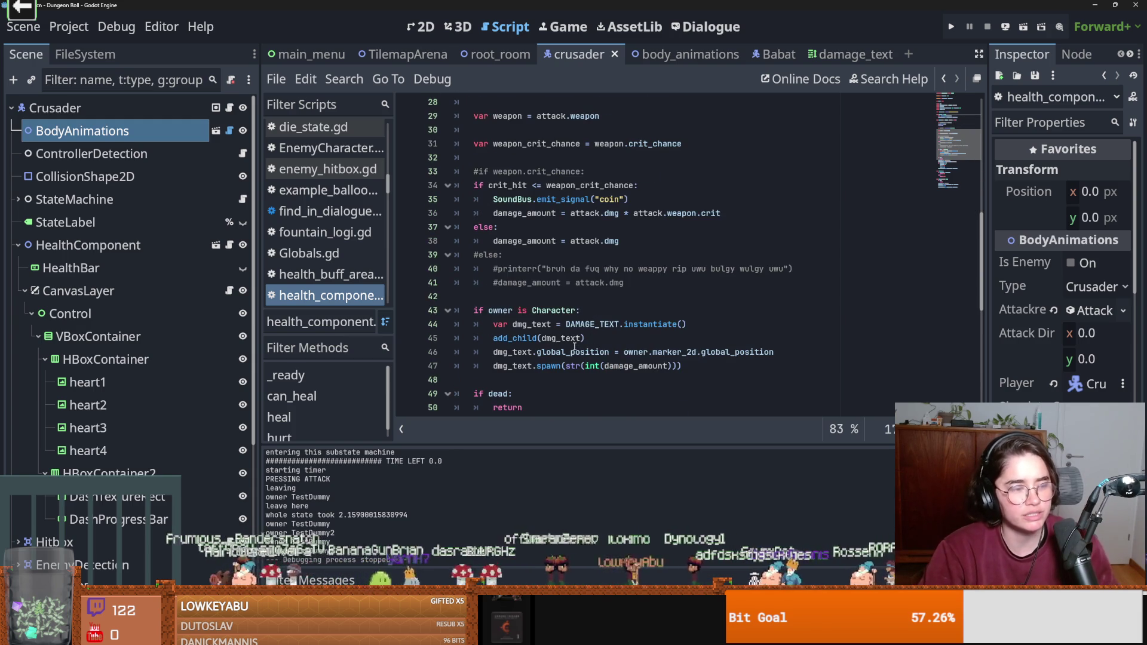
pyautogui.scroll(-2, 597, 317)
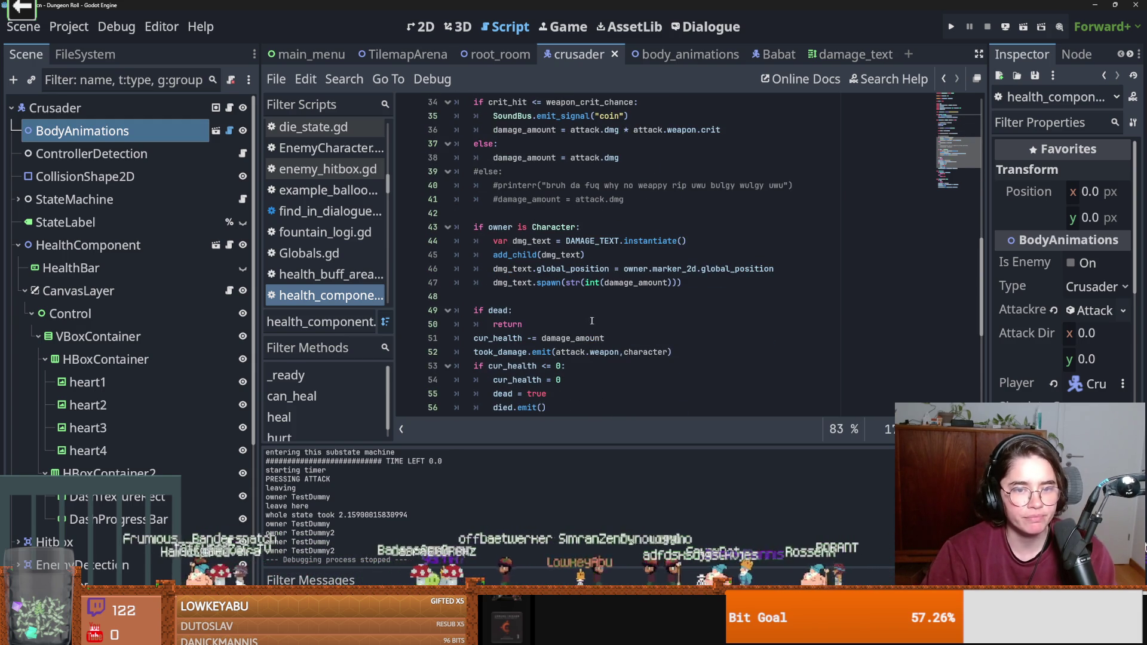
# Highlight the add_child and dmg_text uses on line 45, then go to Weapon.gd.
pyautogui.doubleClick(514, 255)
pyautogui.hotkey('ctrl', 's')
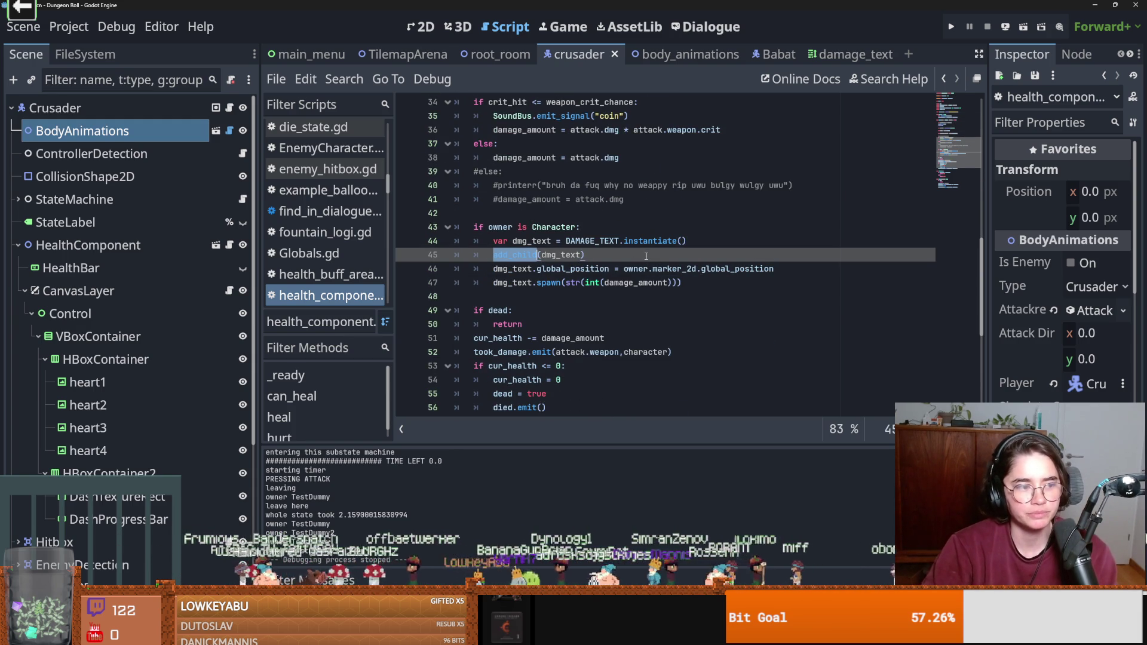
pyautogui.doubleClick(560, 255)
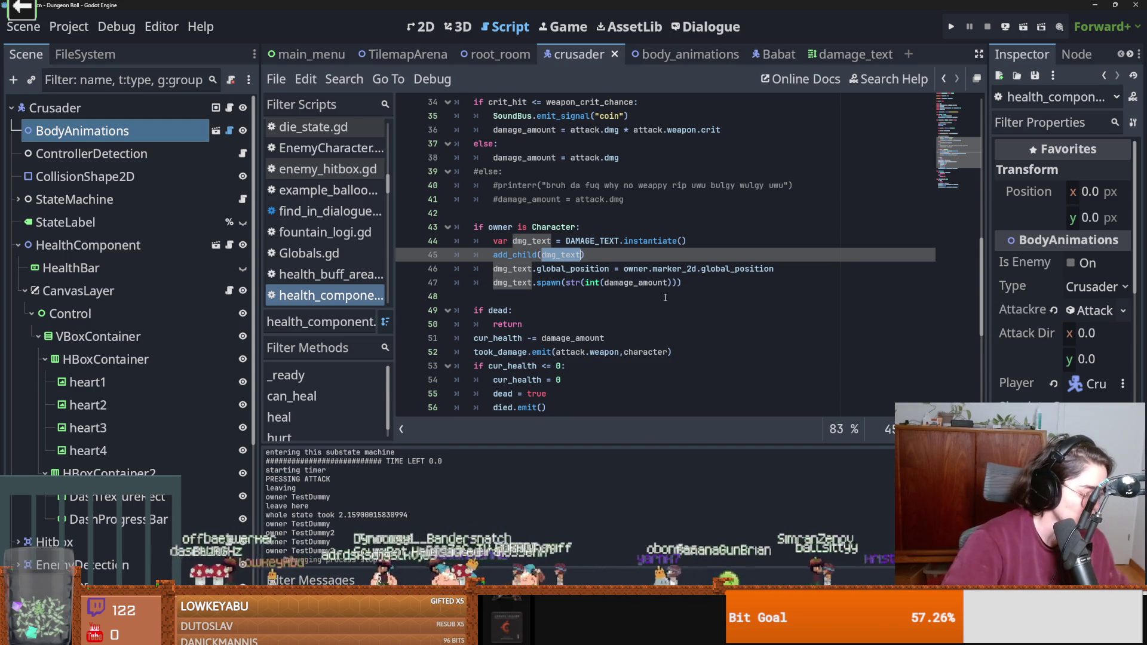
pyautogui.hotkey('alt', 'Left')
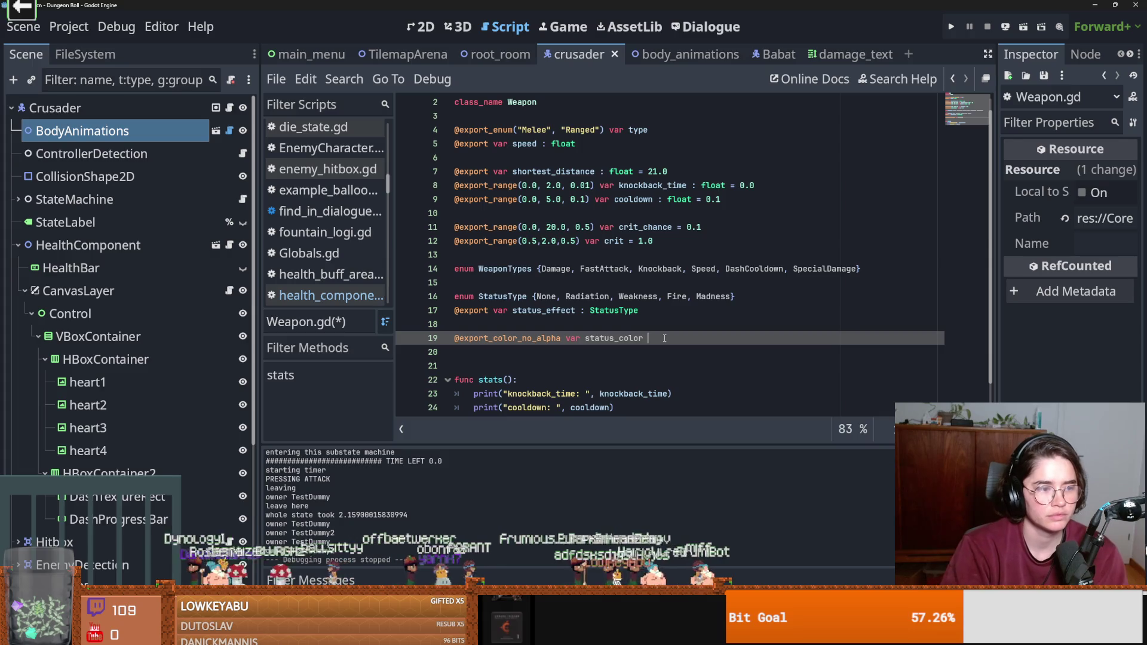
# Type the exported status_color as Color in Weapon.gd and save it.
pyautogui.write(': Color')
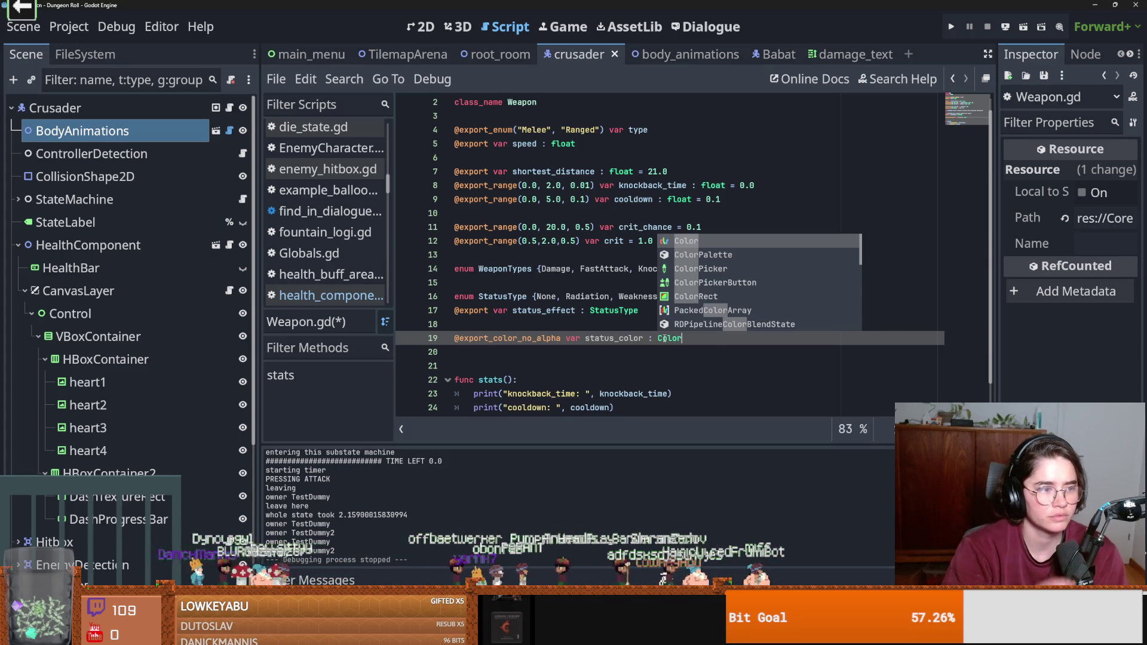
pyautogui.hotkey('ctrl', 's')
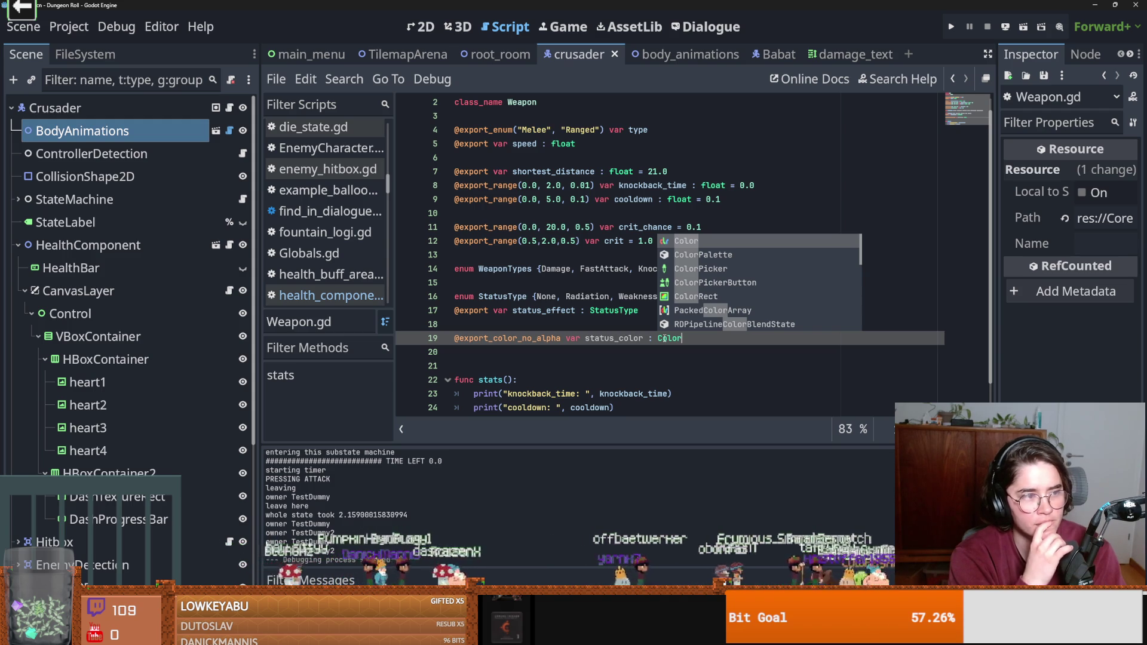
pyautogui.moveTo(541, 339); pyautogui.dragTo(456, 352)
# Show the crusader's 2D scene, select HealthComponent and widen the Inspector panel.
pyautogui.doubleClick(119, 154)
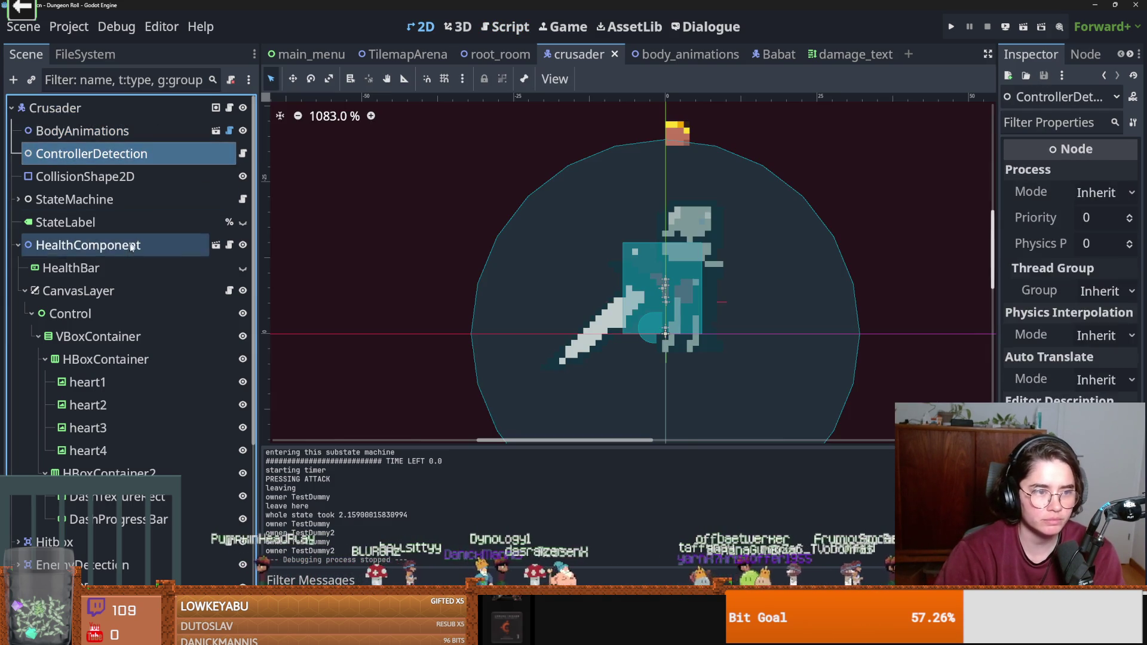
pyautogui.click(119, 245)
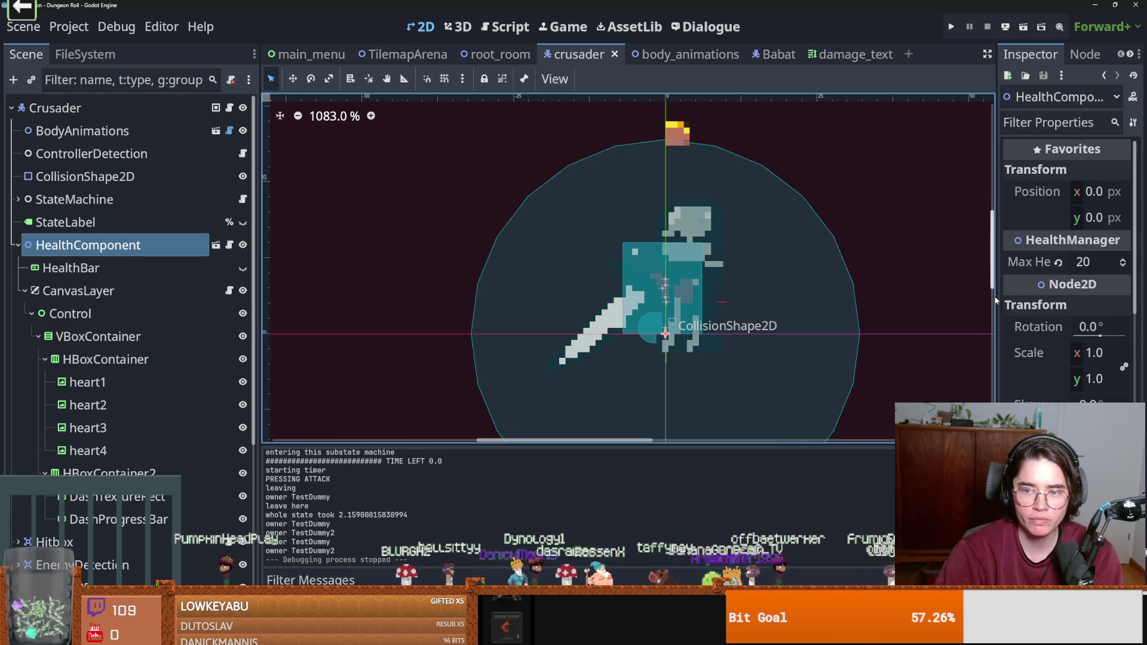
pyautogui.moveTo(997, 297); pyautogui.dragTo(859, 297)
pyautogui.hotkey('ctrl', 's')
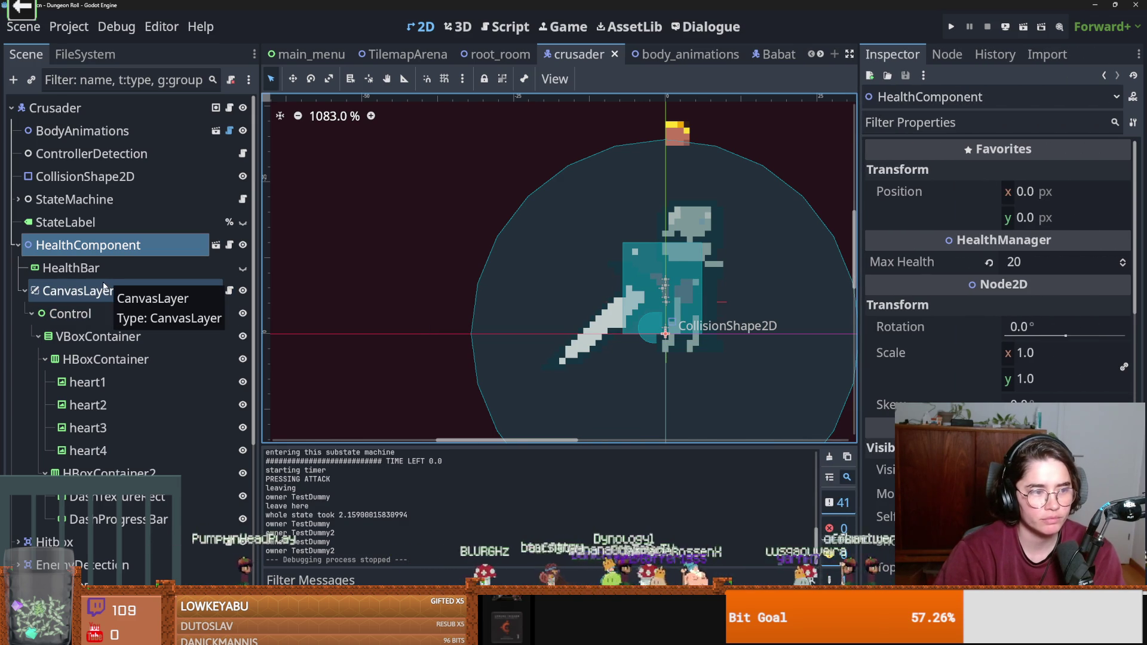
pyautogui.hotkey('ctrl', 's')
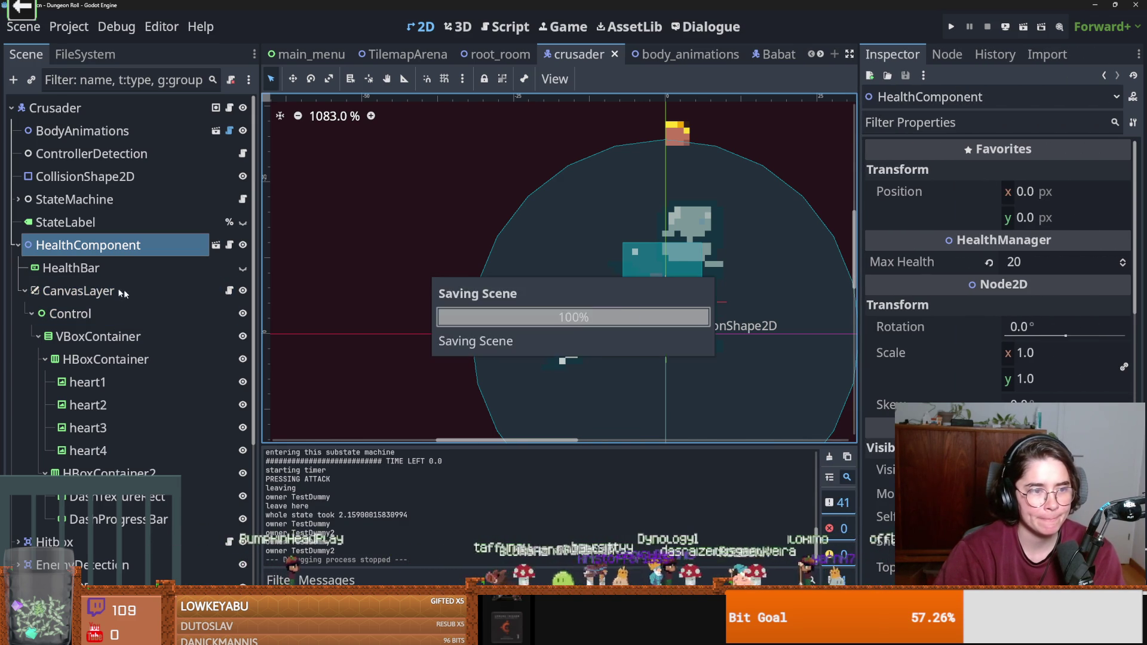
pyautogui.click(24, 290)
pyautogui.hotkey('ctrl', 's')
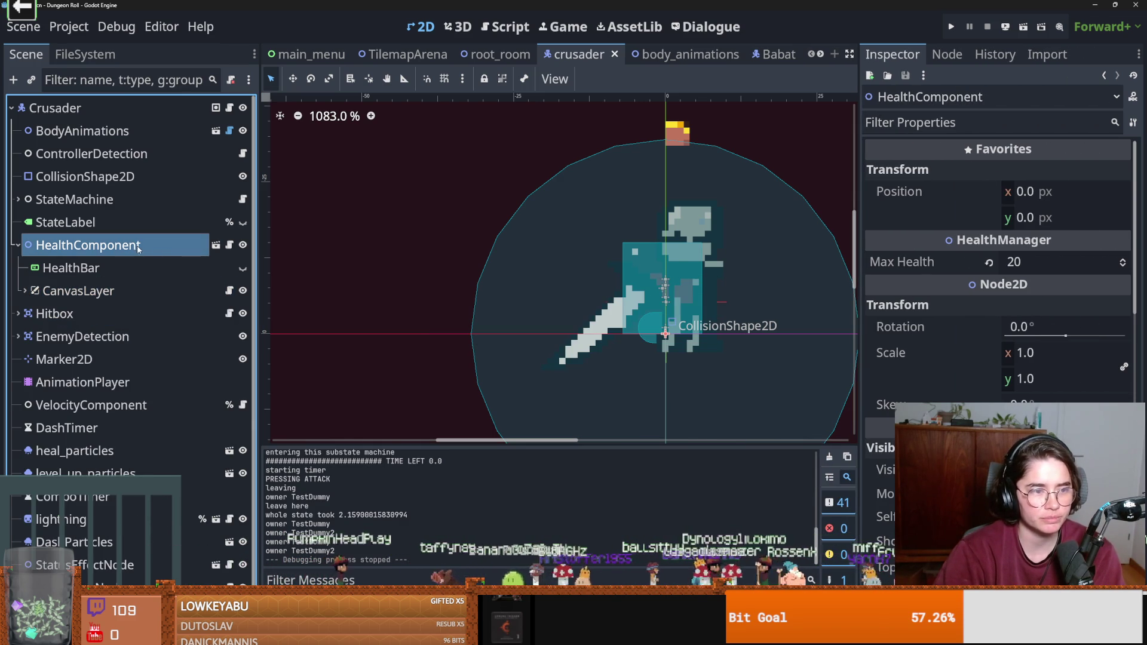
pyautogui.hotkey('ctrl', 's')
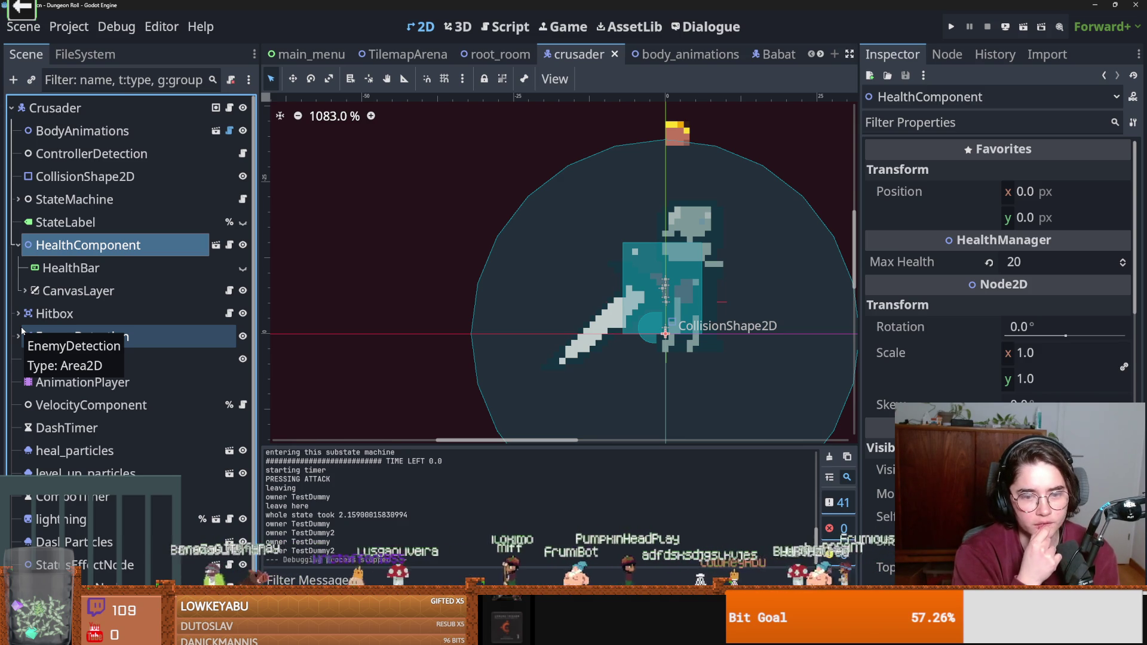
pyautogui.click(18, 246)
pyautogui.hotkey('ctrl', 's')
pyautogui.click(19, 247)
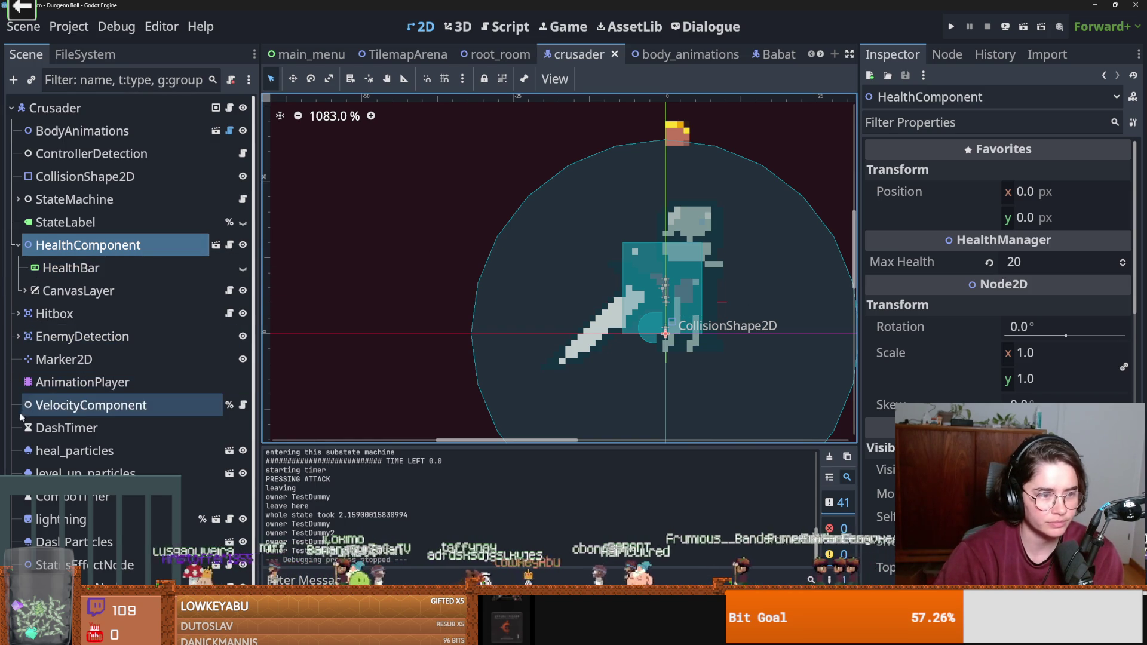
pyautogui.scroll(-1, 28, 381)
pyautogui.scroll(1, 29, 378)
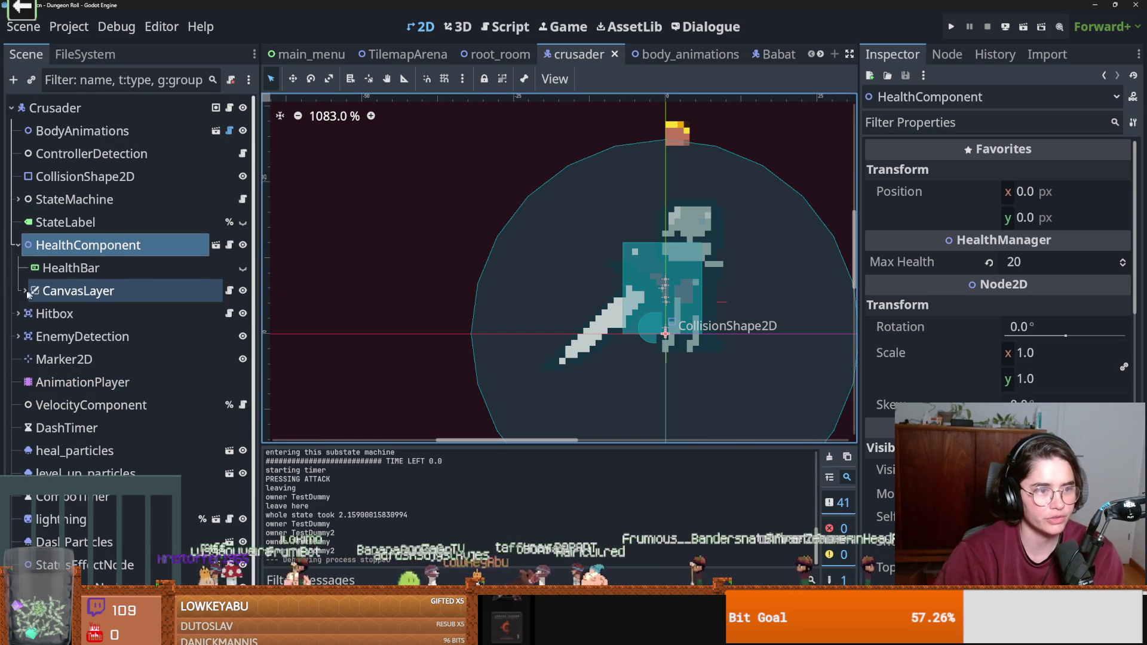
# Expand StateMachine > combo_state > combo_state_machine, select combo_1 and expand Attack 1 Res.
pyautogui.click(18, 200)
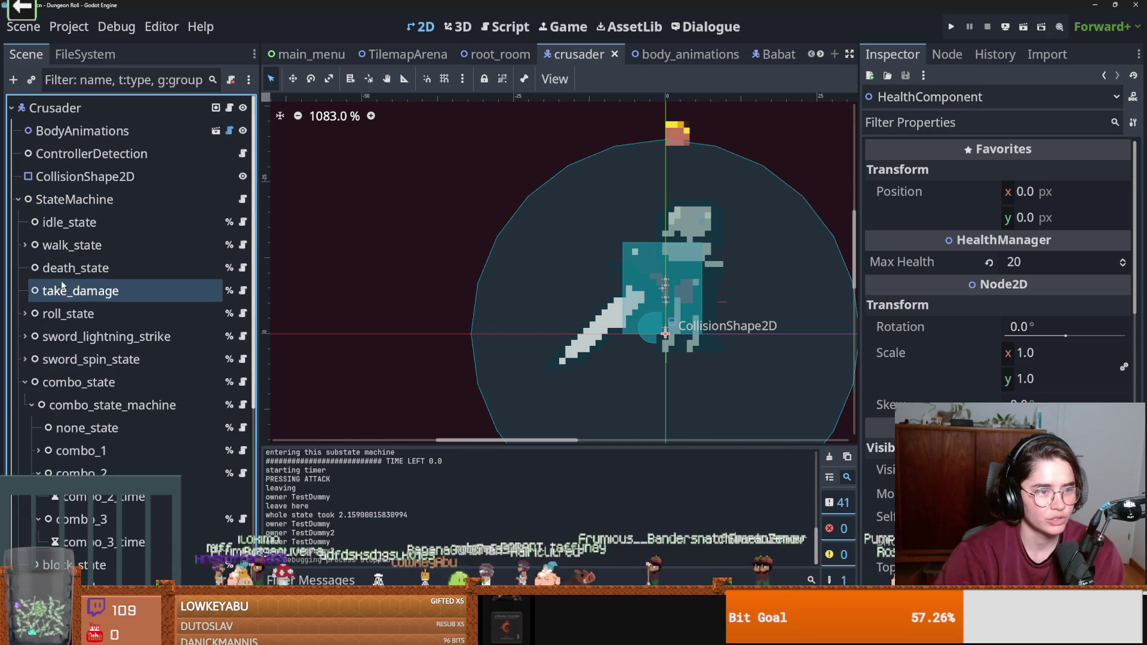
pyautogui.click(24, 380)
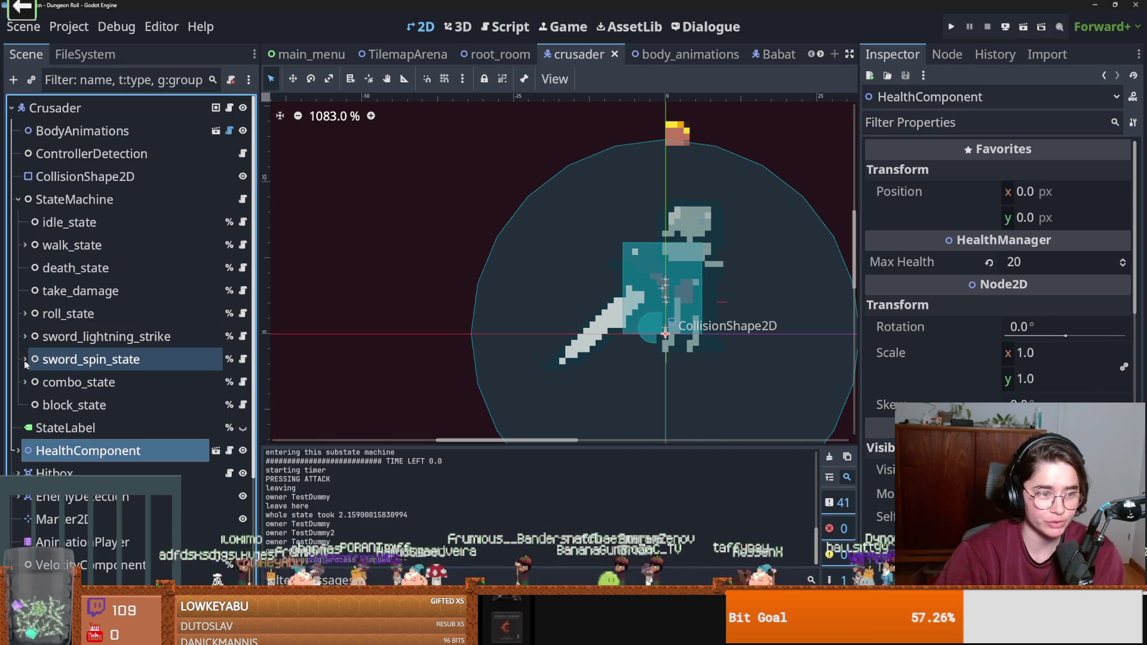
pyautogui.click(24, 381)
pyautogui.click(72, 382)
pyautogui.click(100, 404)
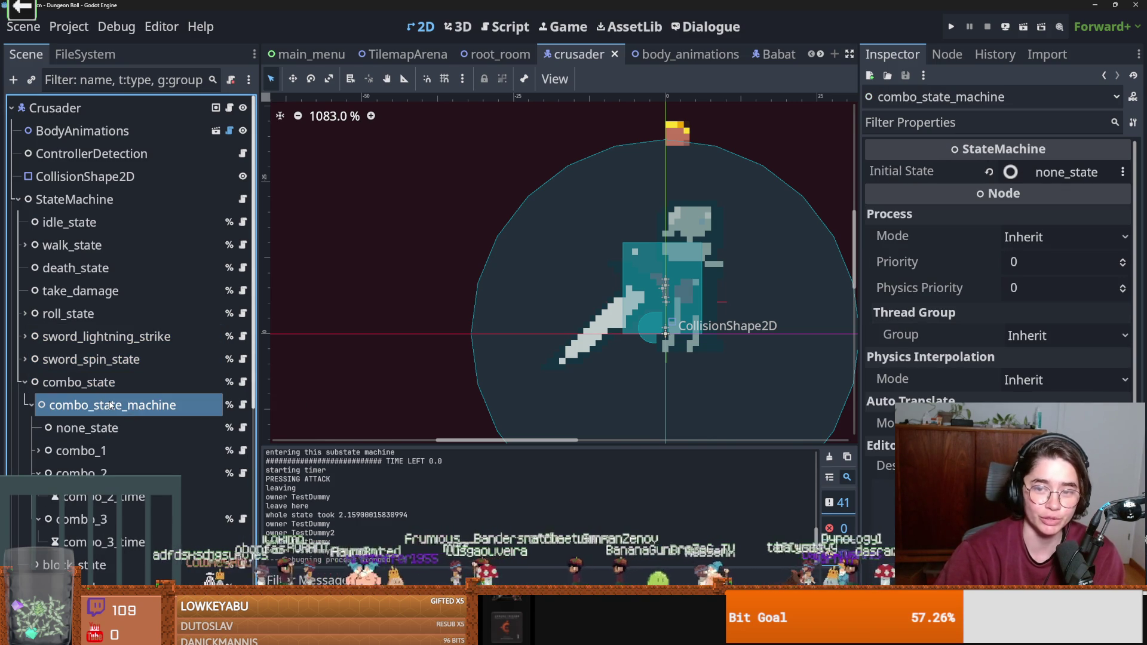
pyautogui.click(87, 428)
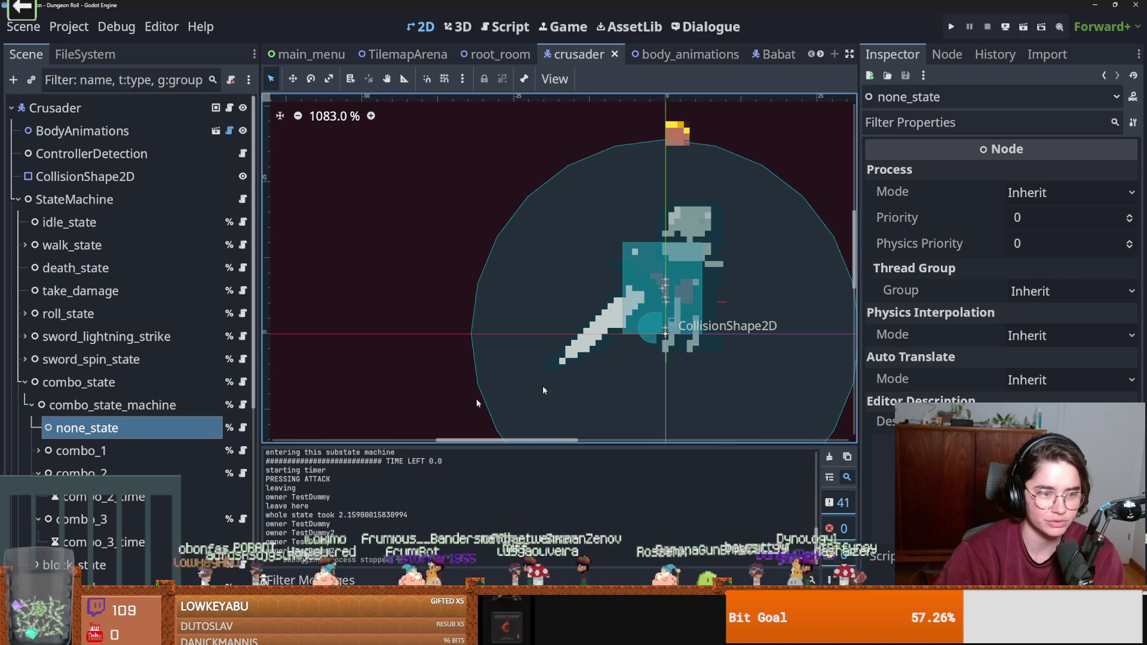
pyautogui.click(98, 452)
pyautogui.click(1040, 172)
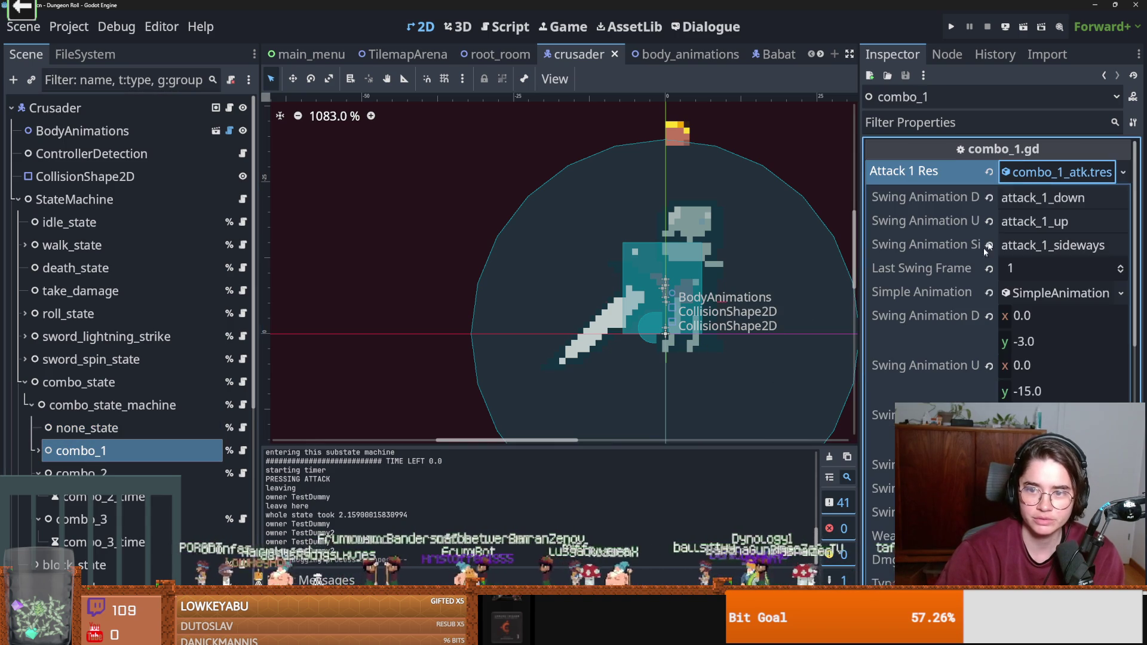
# Expand combo_1's crusader_sword.tres weapon and set its Status Color to ff0000.
pyautogui.moveTo(859, 344); pyautogui.dragTo(665, 344)
pyautogui.scroll(-5, 805, 386)
pyautogui.scroll(6, 806, 386)
pyautogui.scroll(-5, 851, 393)
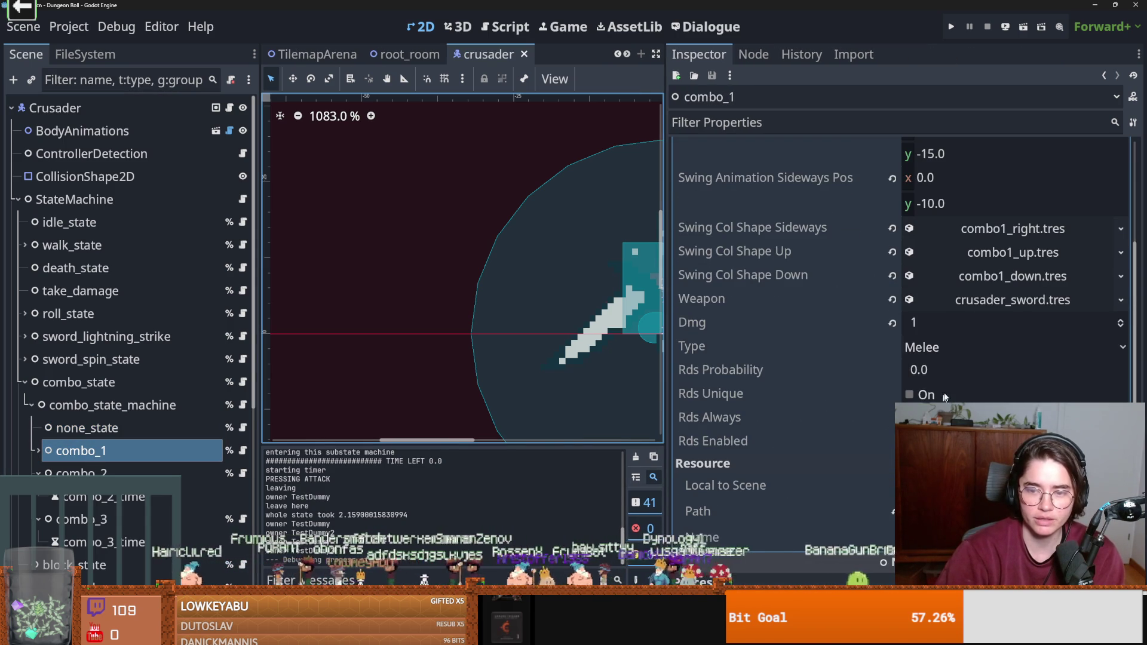
pyautogui.click(816, 303)
pyautogui.scroll(4, 816, 301)
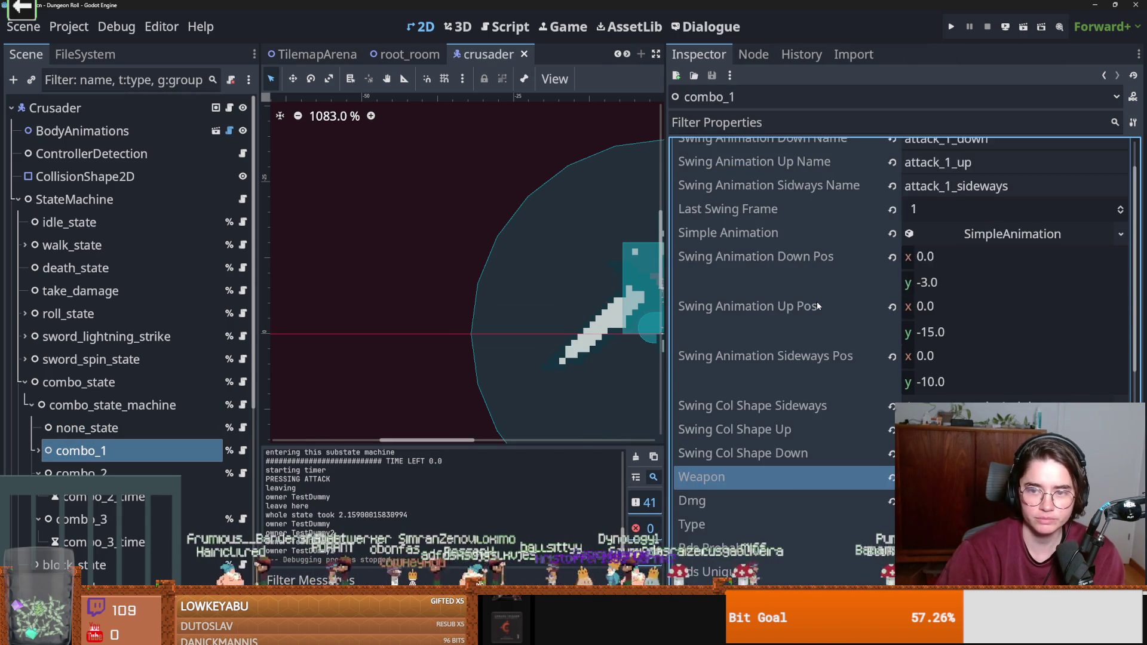
pyautogui.scroll(-3, 817, 302)
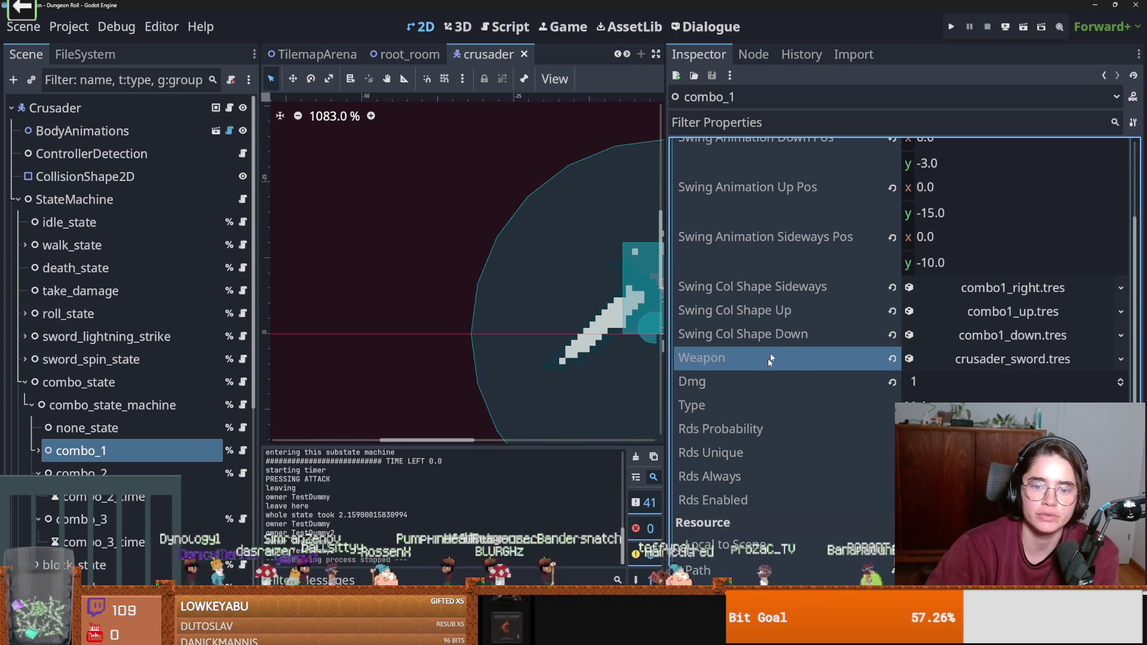
pyautogui.click(1013, 358)
pyautogui.click(1013, 394)
pyautogui.click(1086, 209)
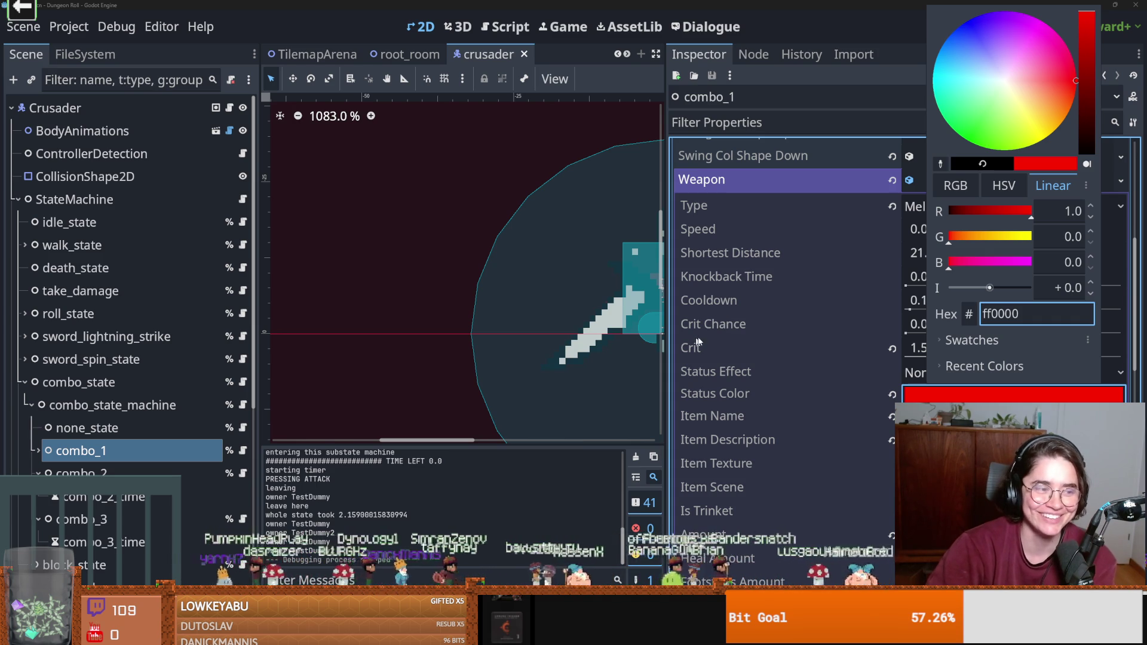
# Shift combo_1's sword Status Color from red to orange on the colour wheel.
pyautogui.click(823, 345)
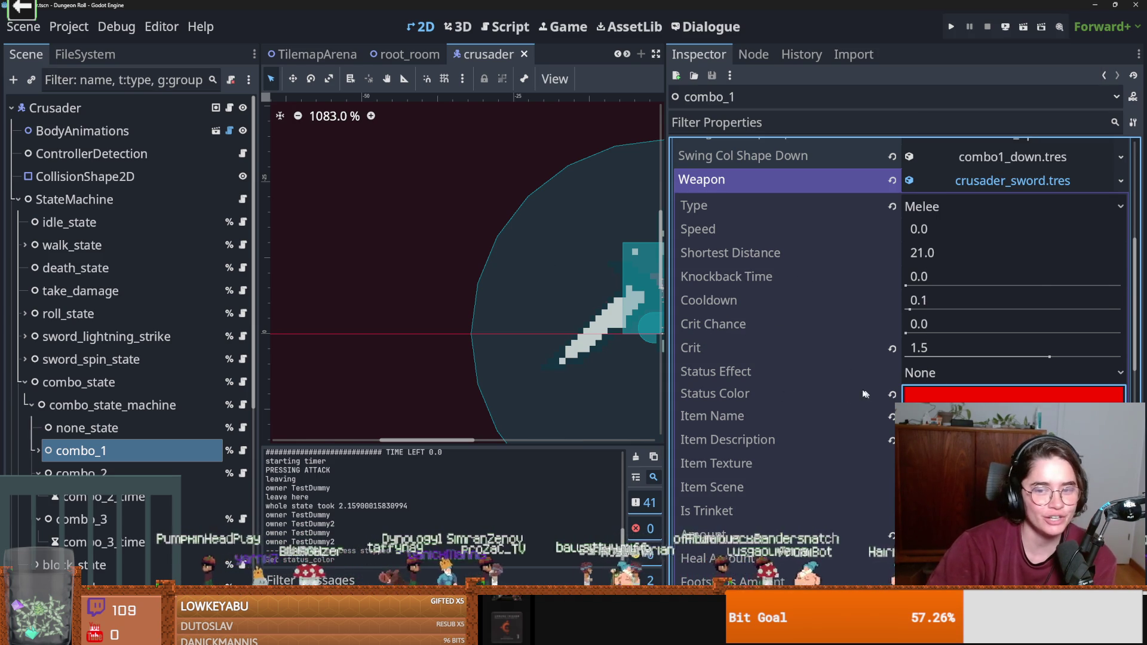
pyautogui.scroll(2, 827, 386)
pyautogui.scroll(-3, 830, 386)
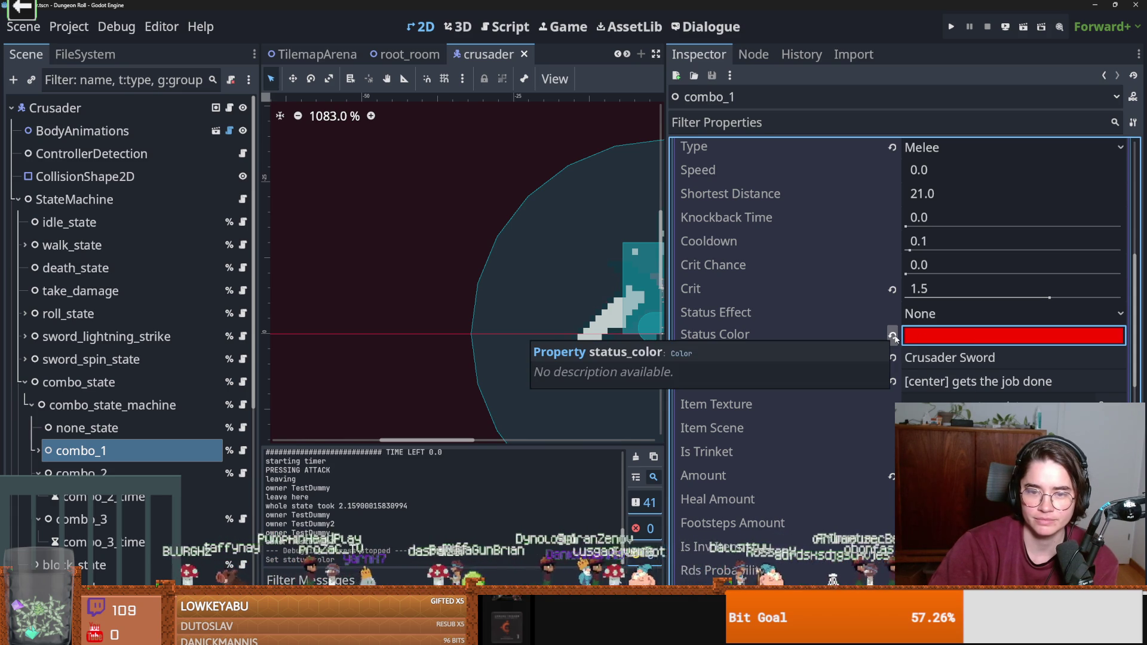
pyautogui.click(956, 335)
pyautogui.moveTo(1072, 79); pyautogui.dragTo(1066, 101)
pyautogui.click(912, 106)
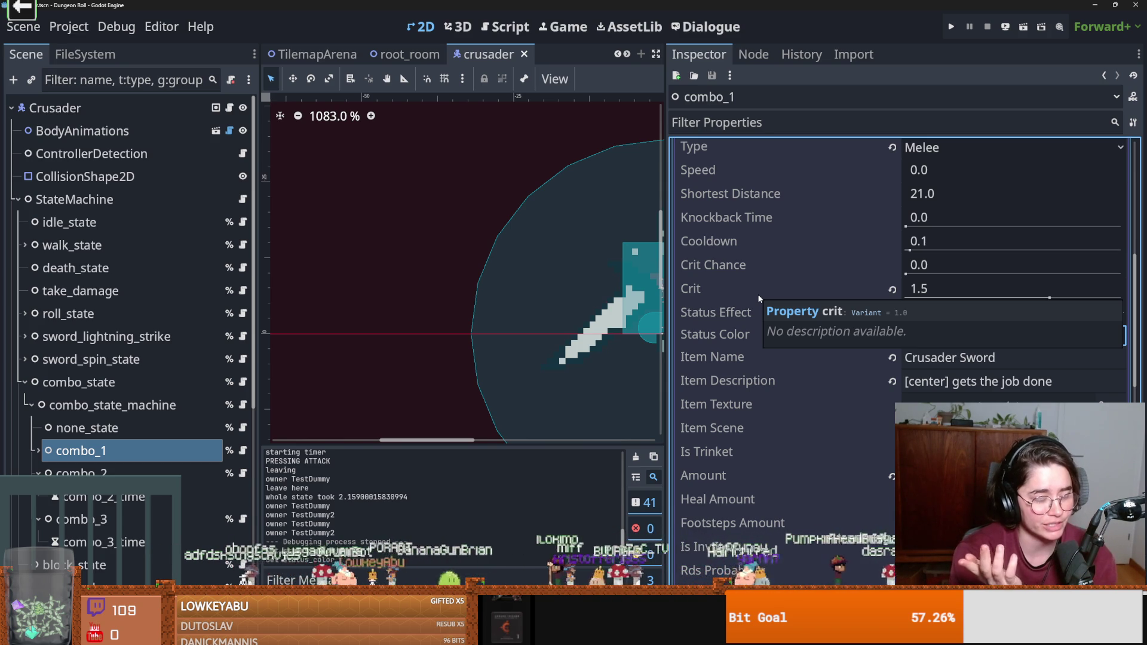
# Save the crusader scene and select combo_3 to inspect its weapon.
pyautogui.click(761, 312)
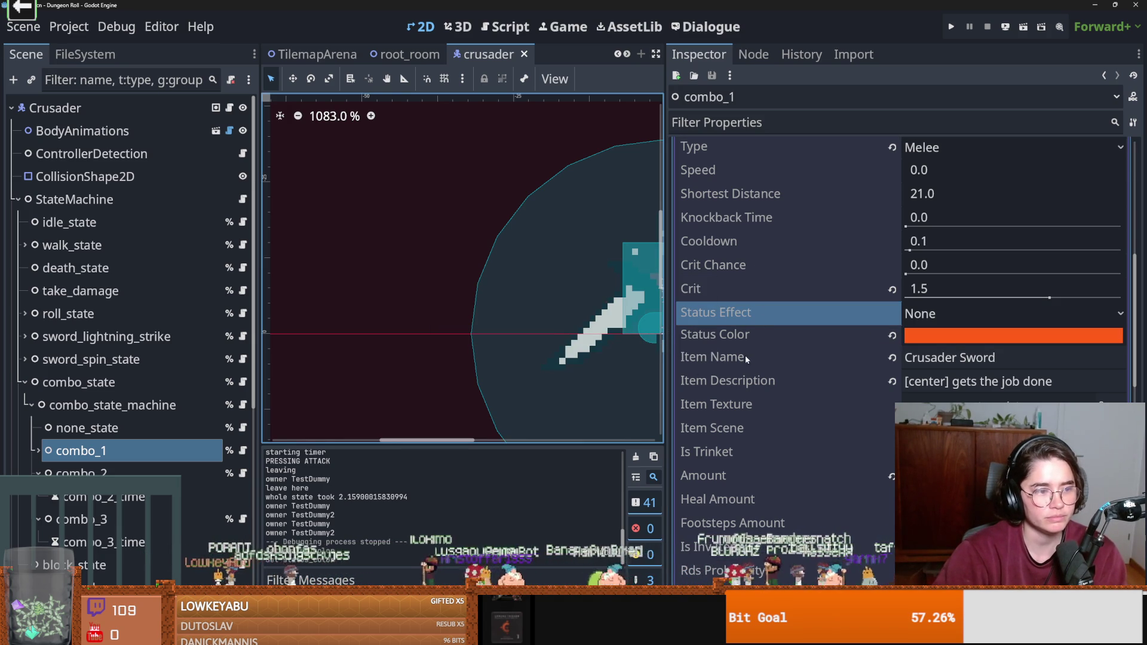
pyautogui.click(772, 336)
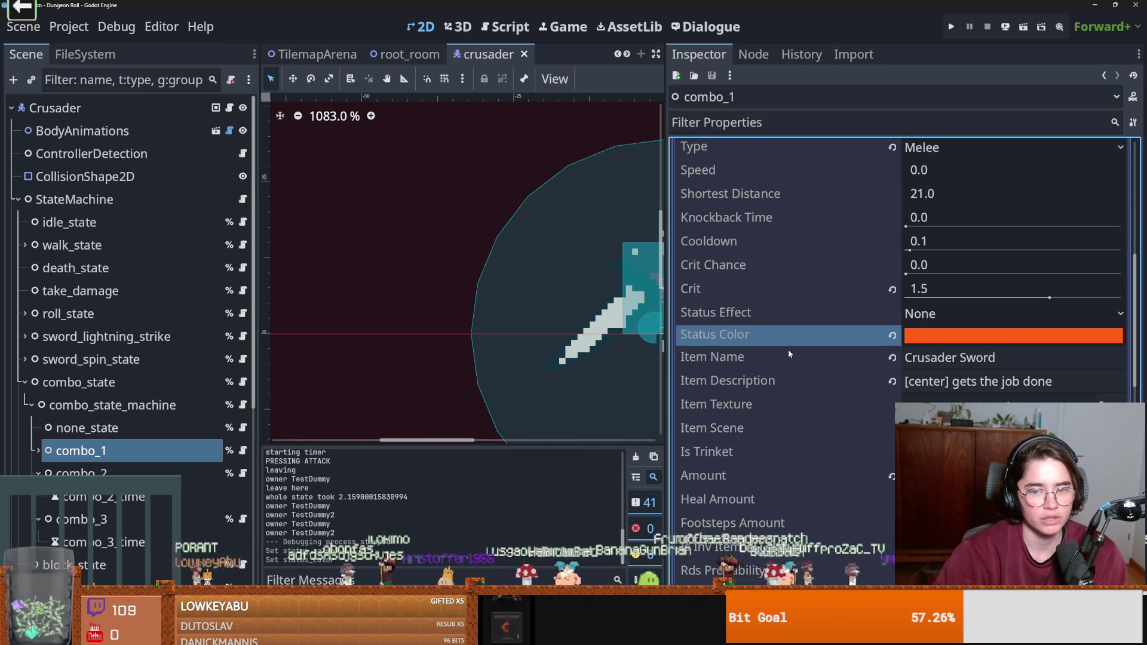
pyautogui.scroll(2, 787, 351)
pyautogui.scroll(-5, 788, 351)
pyautogui.scroll(3, 788, 352)
pyautogui.hotkey('ctrl', 's')
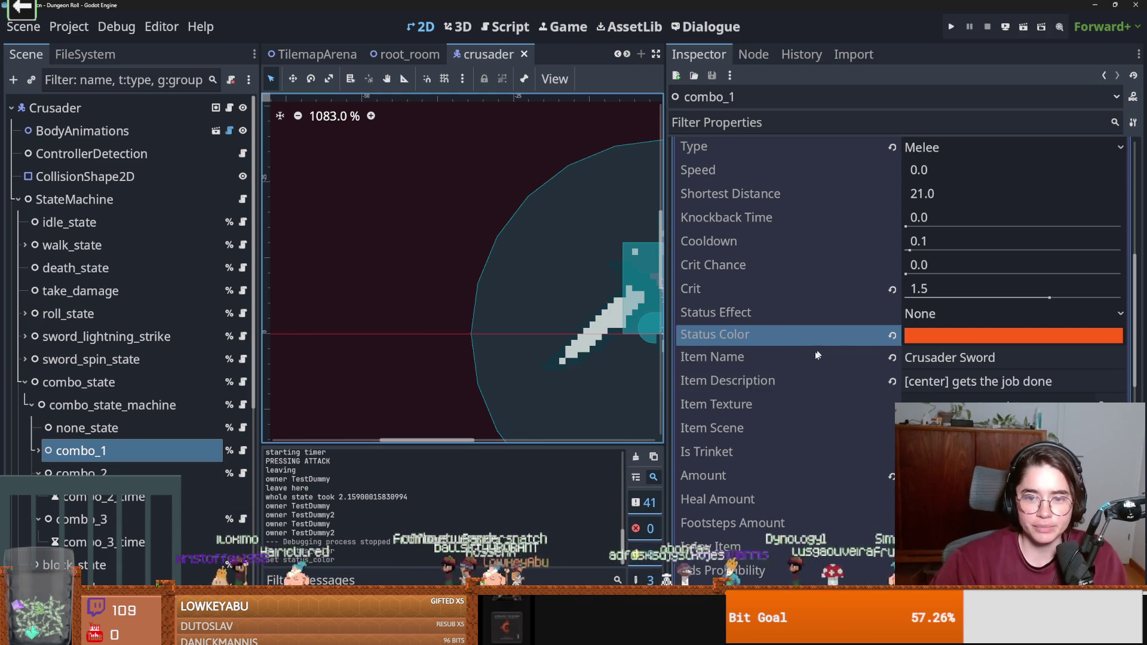
pyautogui.click(895, 337)
pyautogui.hotkey('ctrl', 's')
pyautogui.click(185, 514)
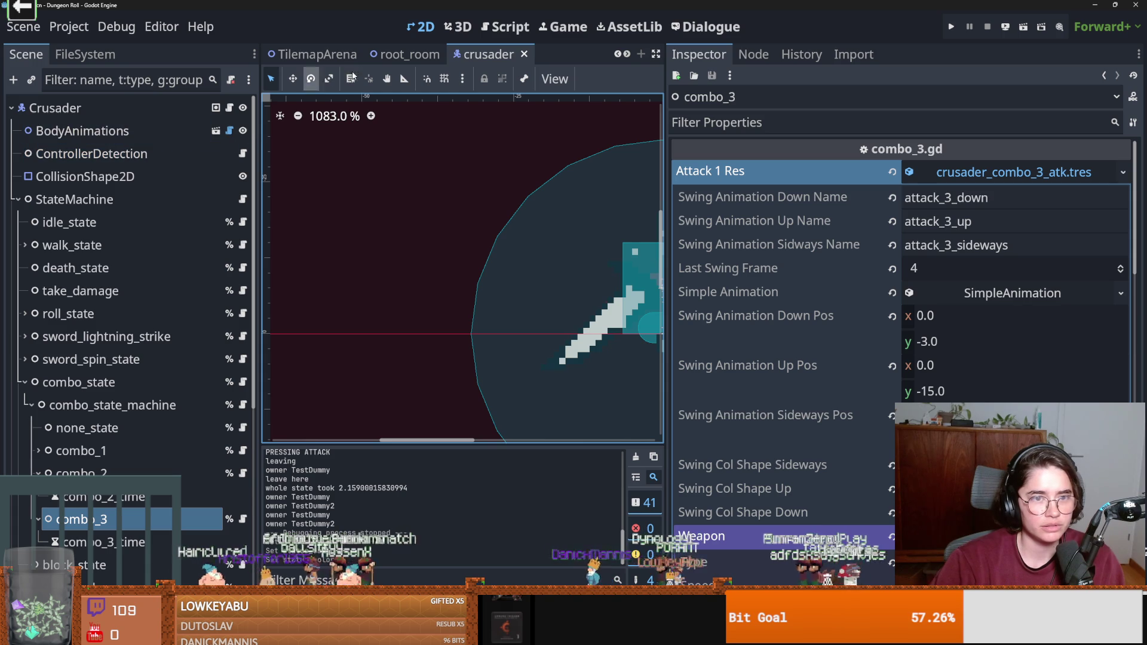
# Append '= Color.WHITE' to status_color in Weapon.gd, remove the extra blank line, and save.
pyautogui.click(505, 26)
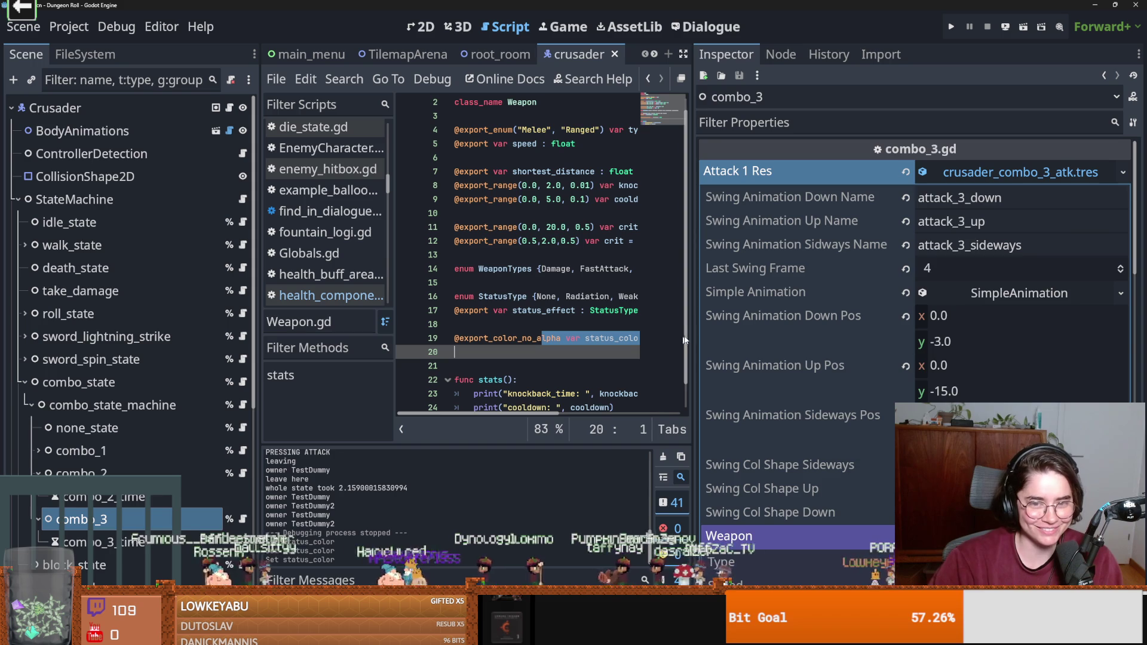
pyautogui.moveTo(693, 341); pyautogui.dragTo(920, 340)
pyautogui.click(721, 345)
pyautogui.write('= ')
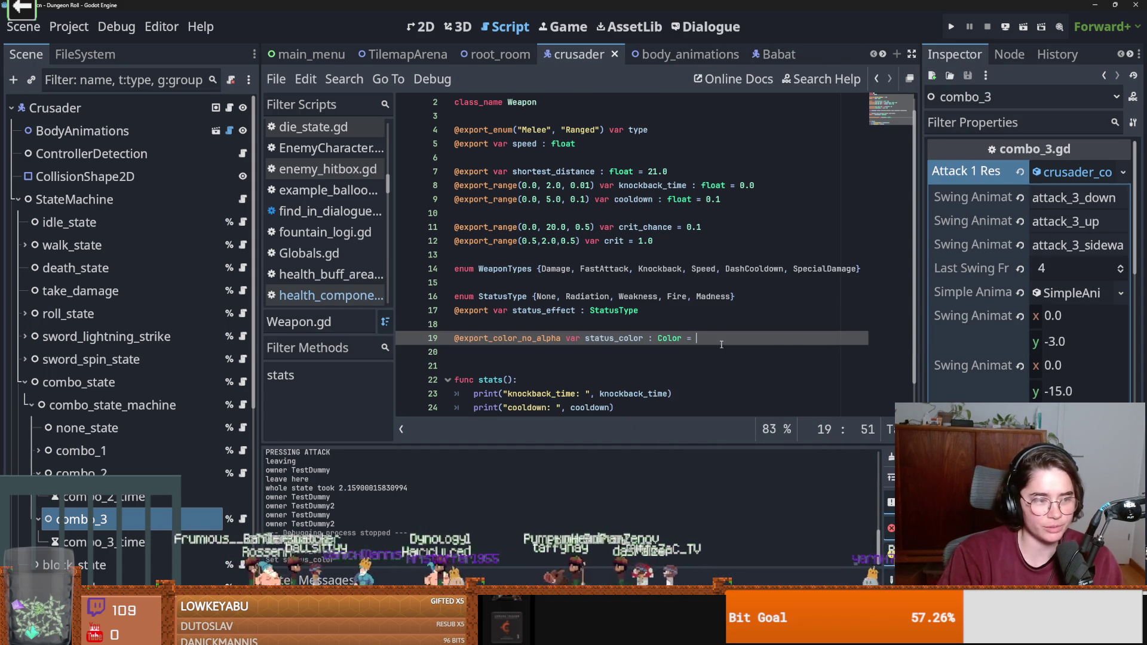
pyautogui.write('Color')
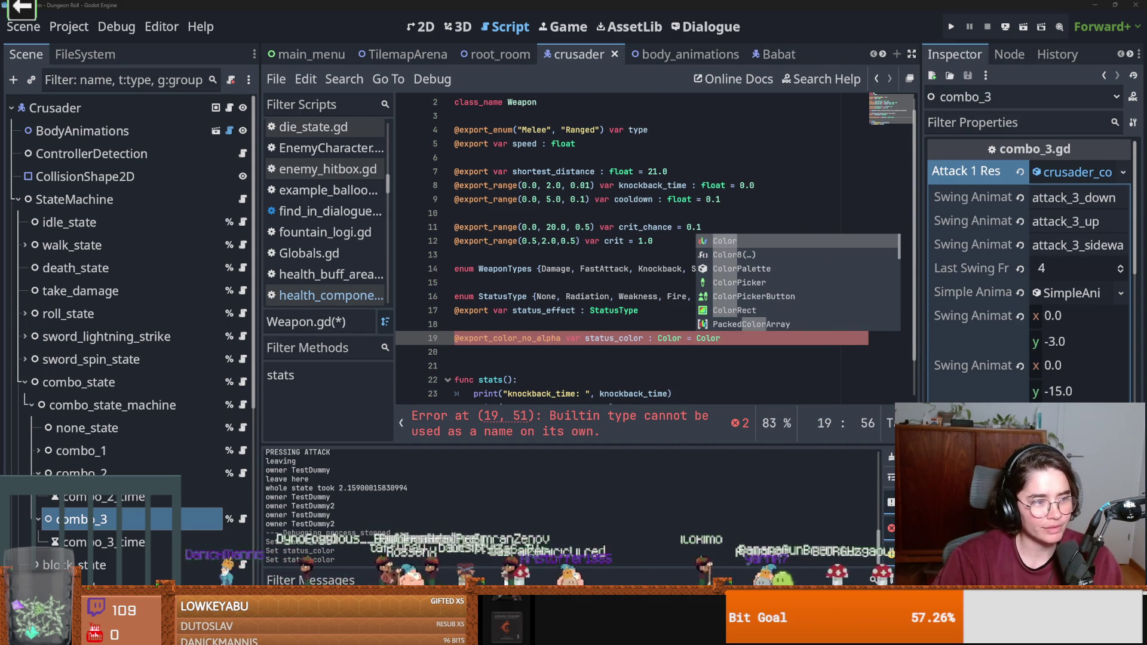
pyautogui.click(743, 344)
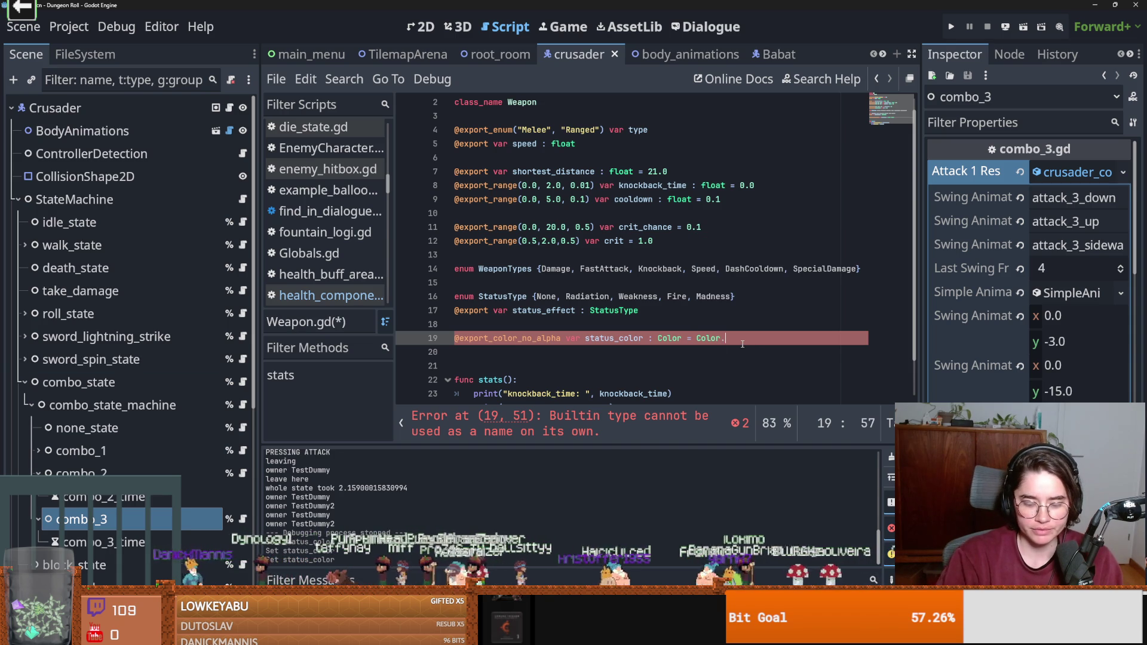
pyautogui.write('.White')
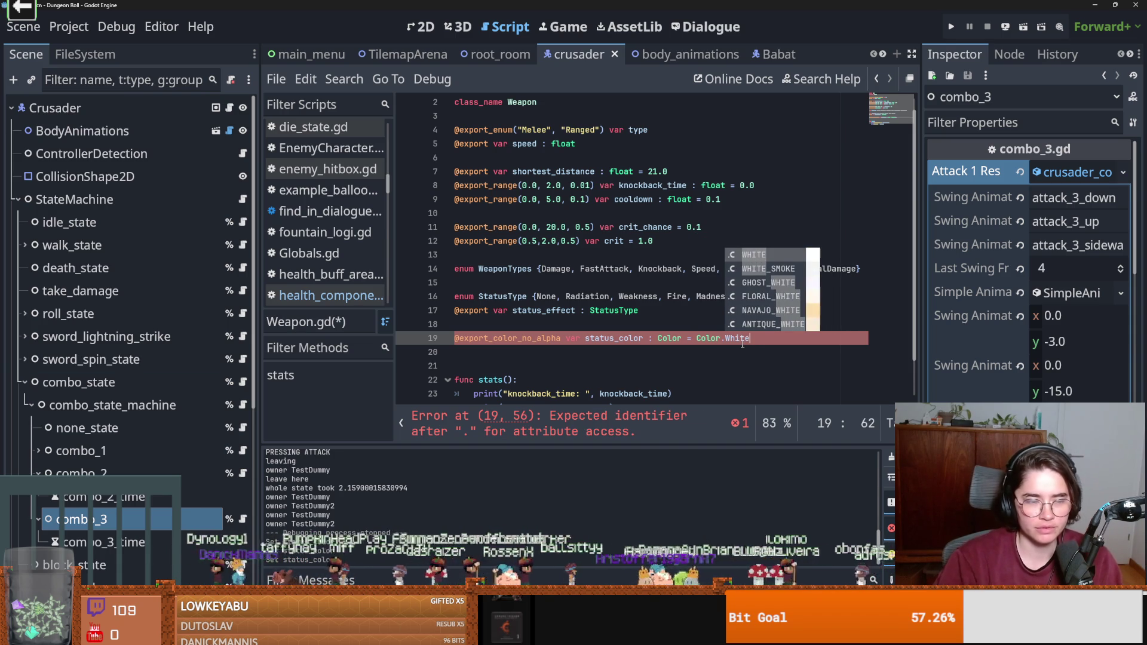
pyautogui.press('Return')
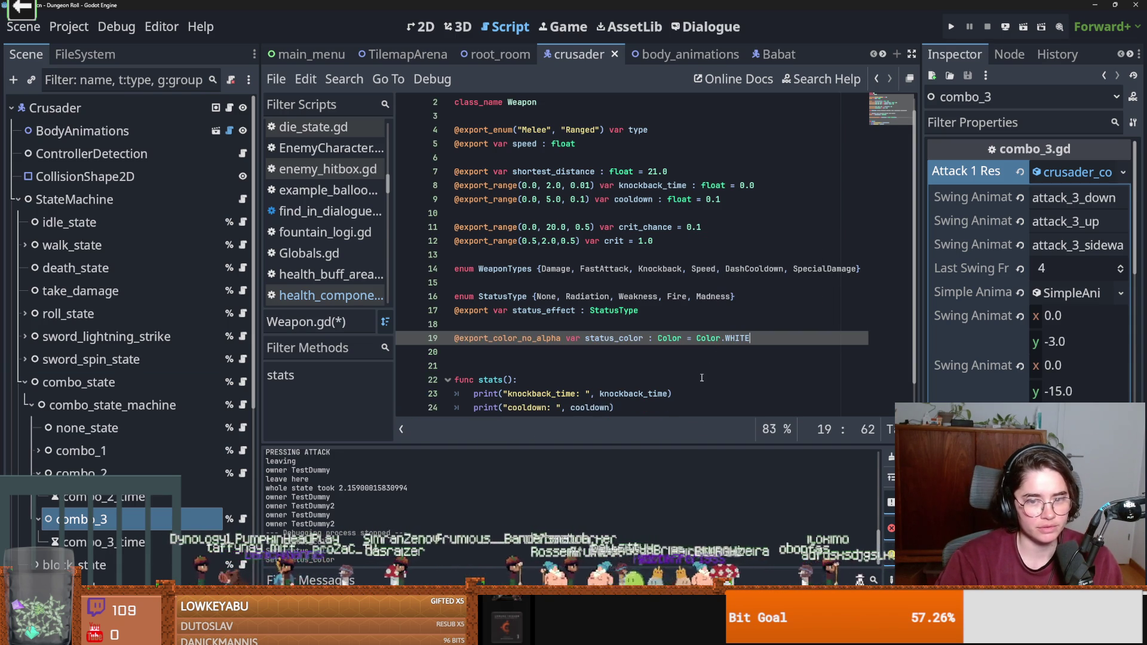
pyautogui.press('Down')
pyautogui.hotkey('ctrl', 's')
pyautogui.press('Delete')
pyautogui.press('Up')
pyautogui.hotkey('ctrl', 's')
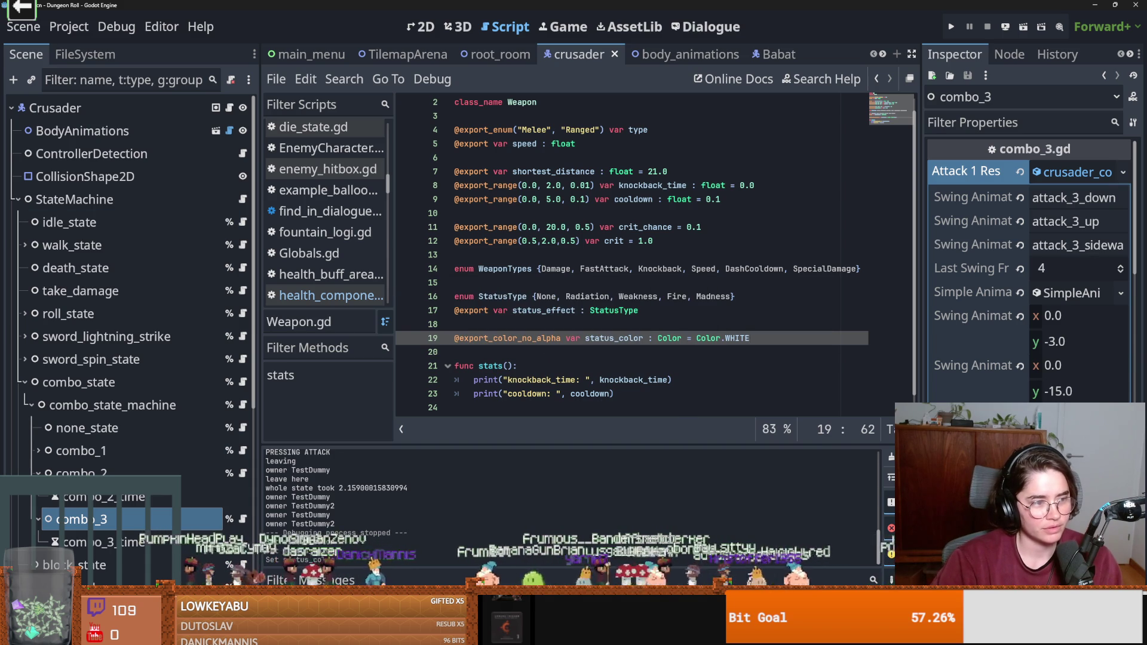
# Review the WeaponTypes enum and status_effect declaration in Weapon.gd, saving again.
pyautogui.click(690, 269)
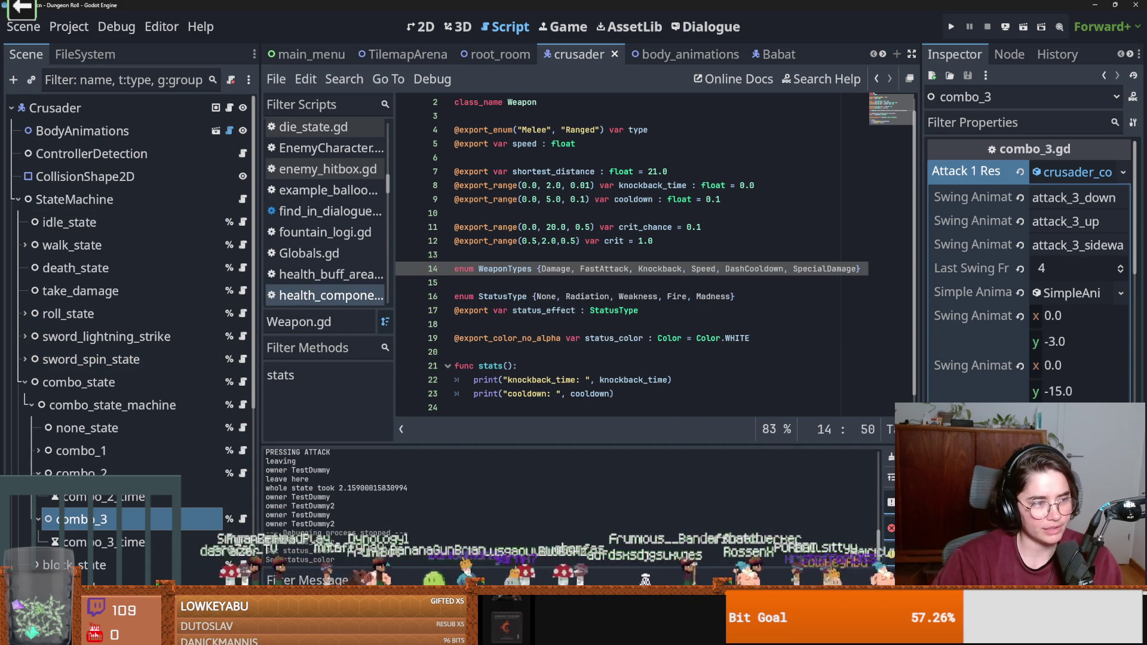
pyautogui.hotkey('ctrl', 's')
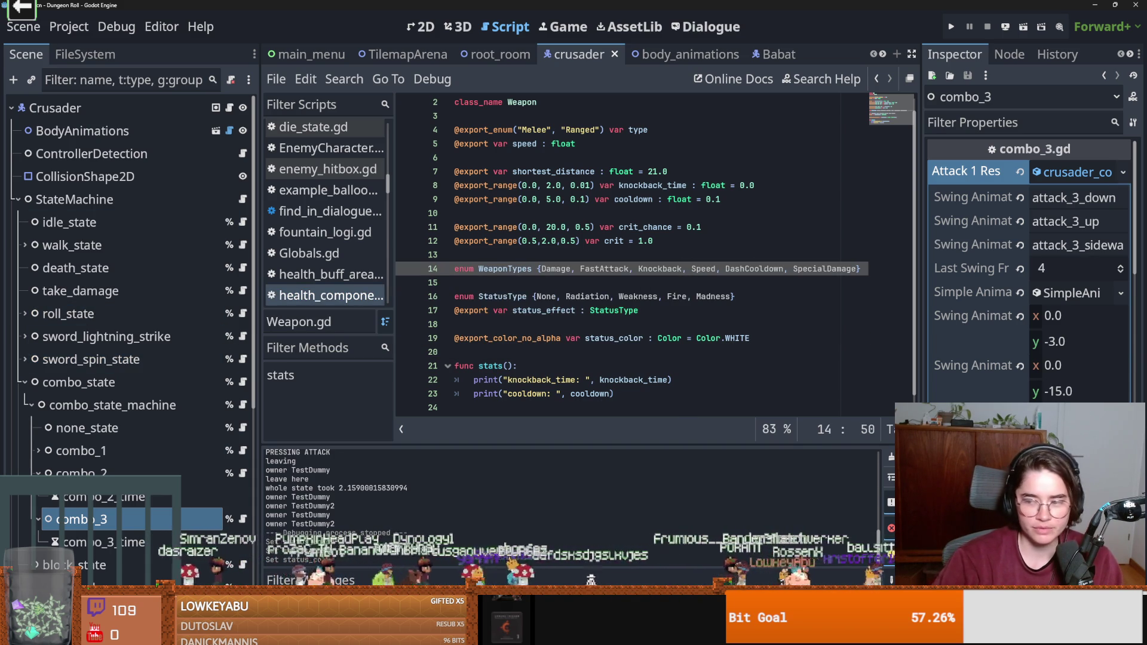
pyautogui.click(565, 310)
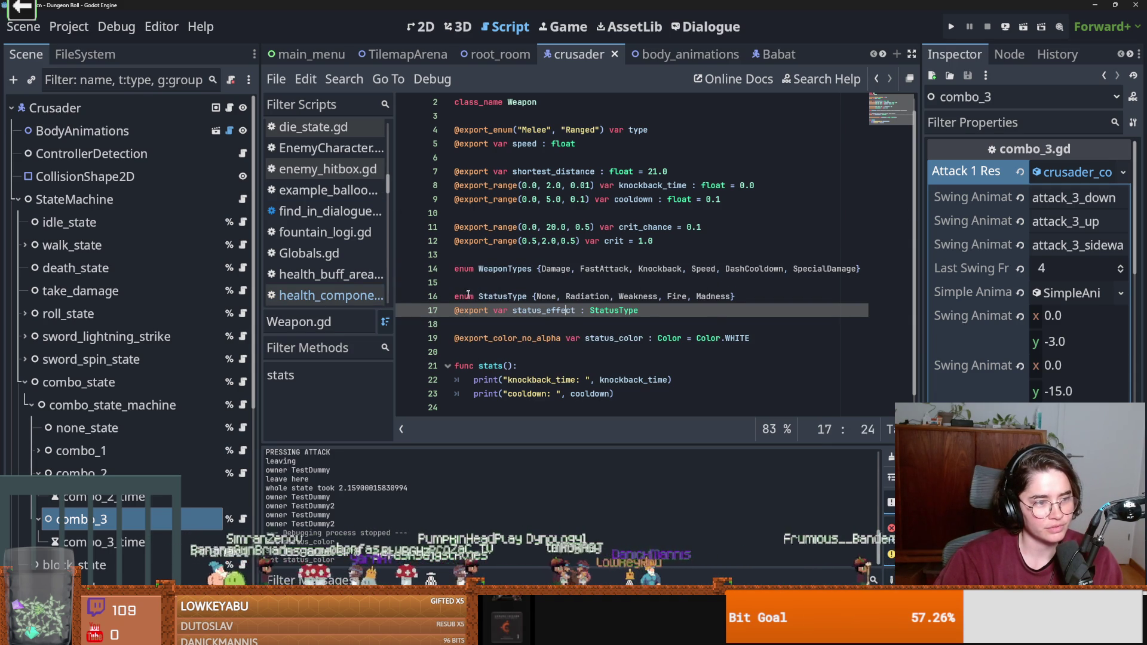
pyautogui.hotkey('ctrl', 's')
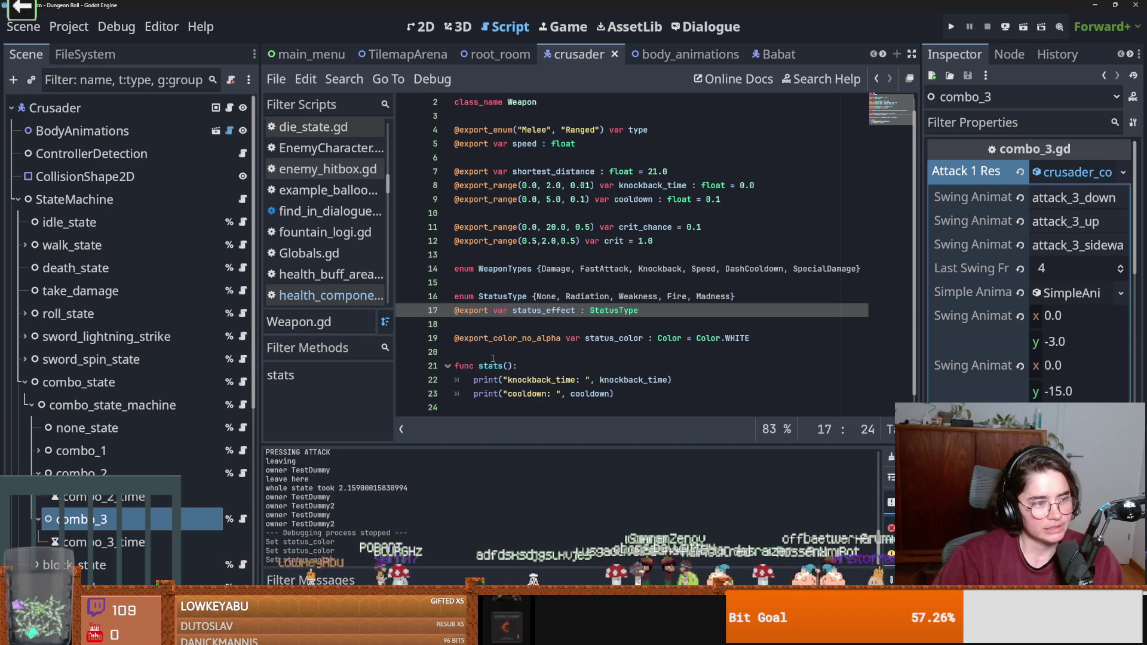
pyautogui.click(682, 315)
pyautogui.hotkey('ctrl', 's')
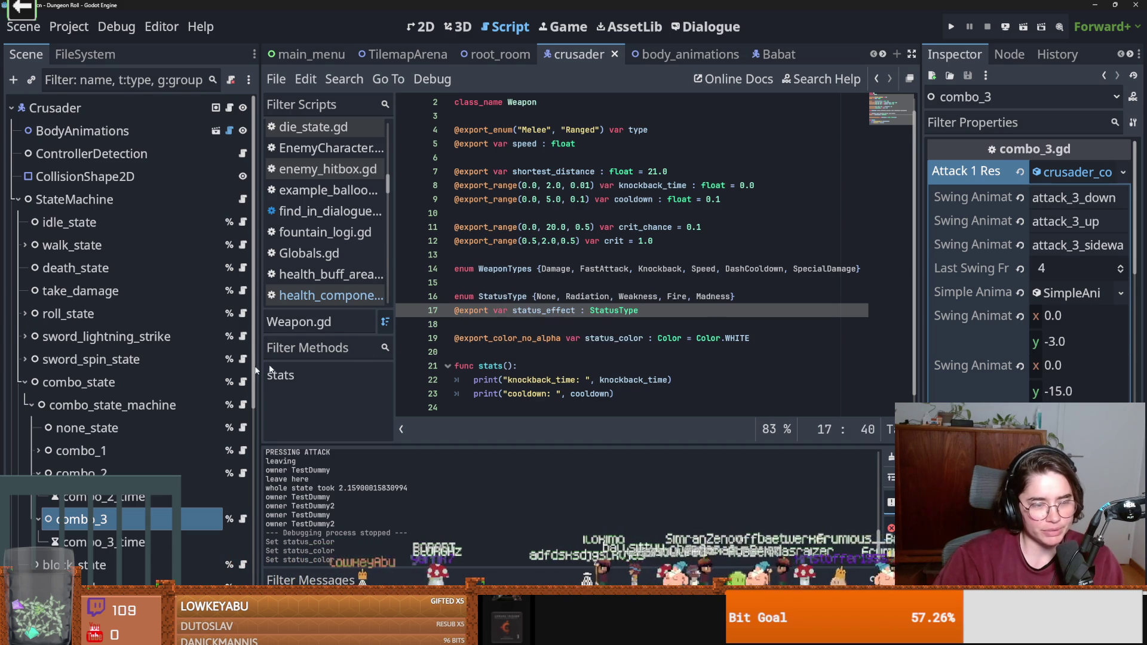
pyautogui.click(122, 512)
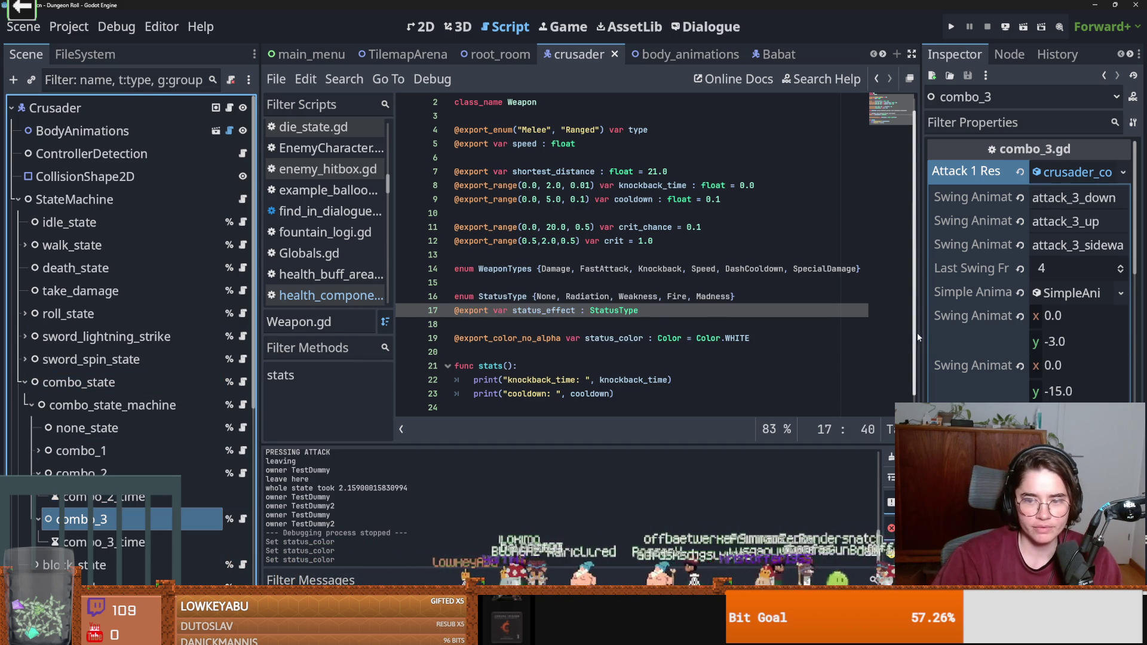
# Change combo_3's weapon Status Color from white to orange (ff7215) and save the crusader scene.
pyautogui.moveTo(918, 338); pyautogui.dragTo(740, 346)
pyautogui.click(823, 452)
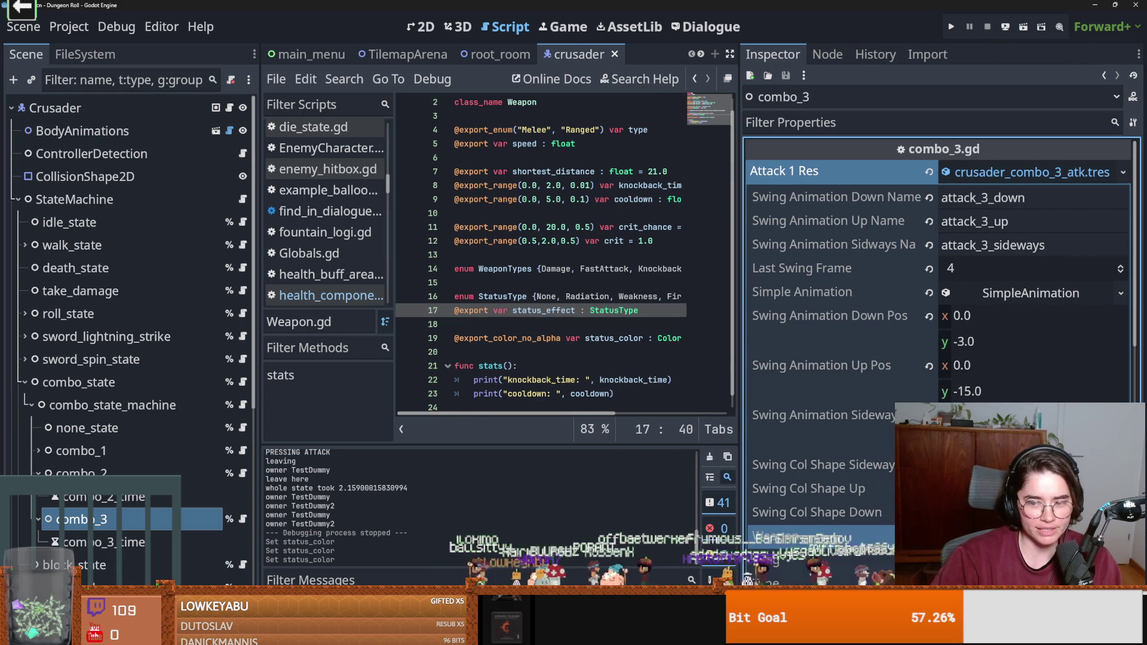
pyautogui.scroll(-5, 825, 448)
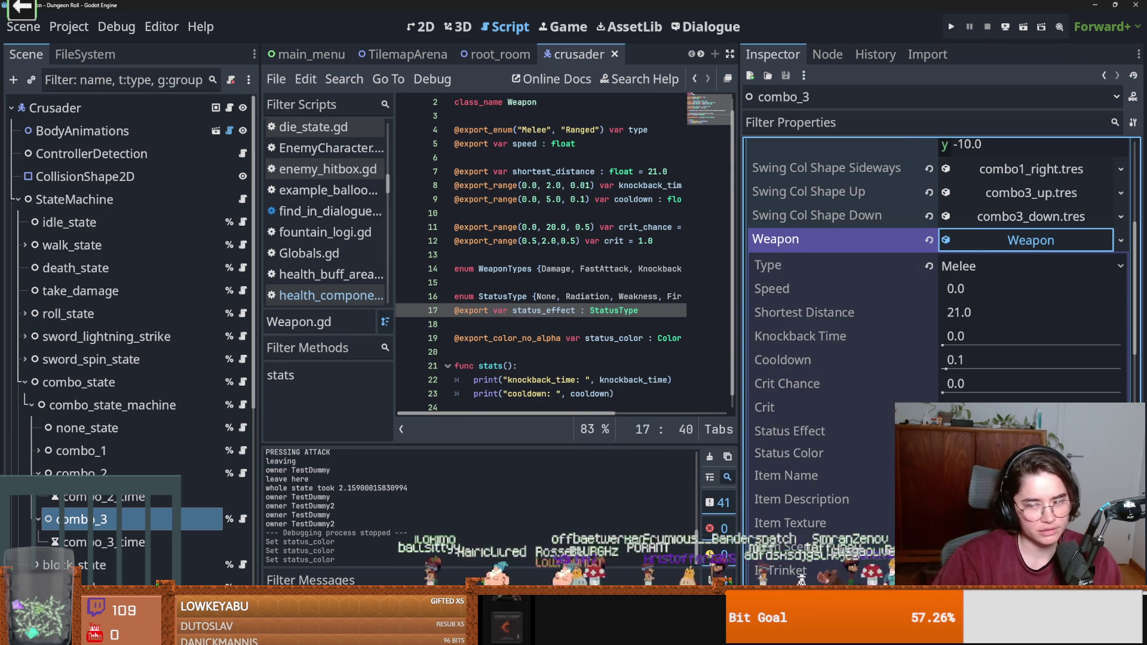
pyautogui.click(1030, 453)
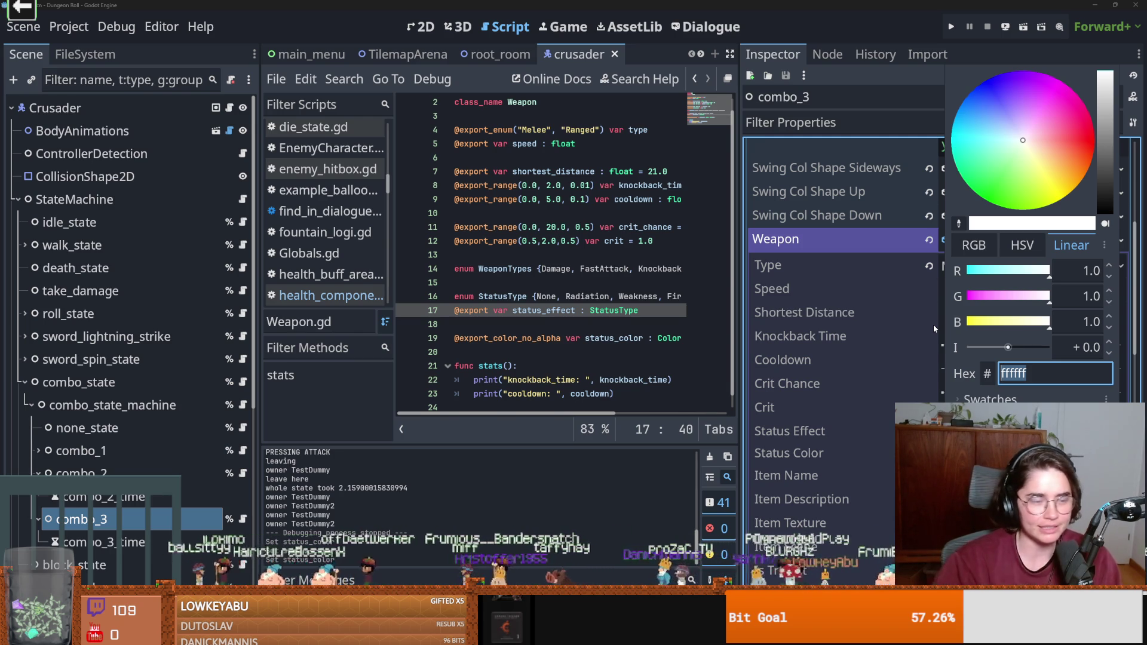
pyautogui.click(1077, 170)
pyautogui.moveTo(1077, 170); pyautogui.dragTo(1084, 173)
pyautogui.click(801, 381)
pyautogui.hotkey('ctrl', 's')
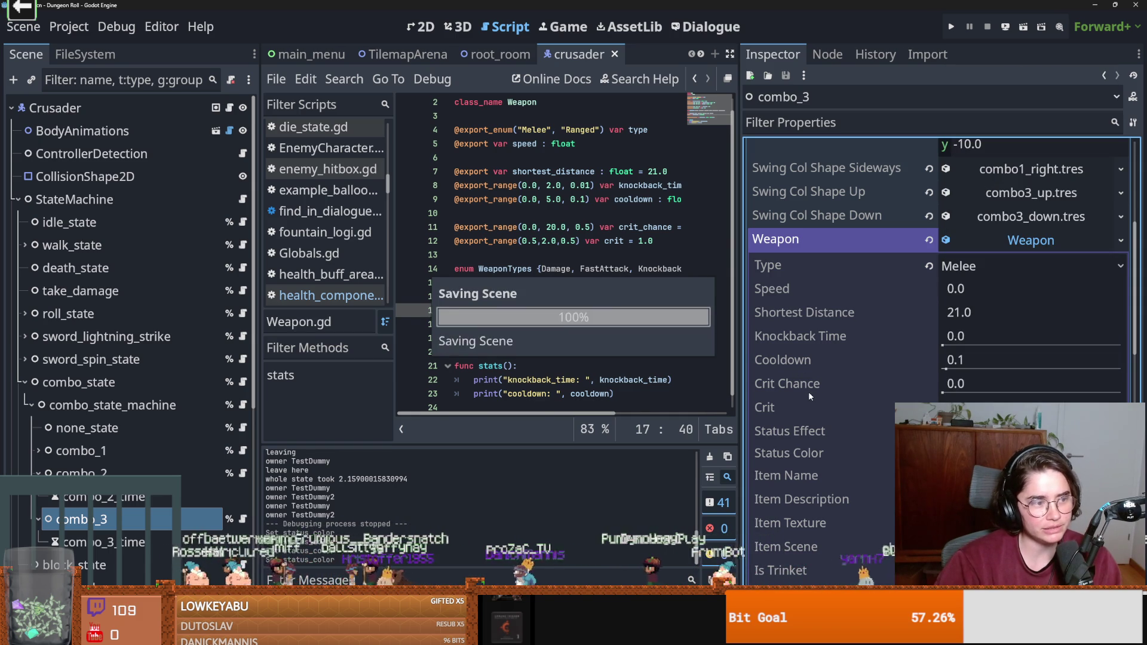
pyautogui.scroll(5, 809, 390)
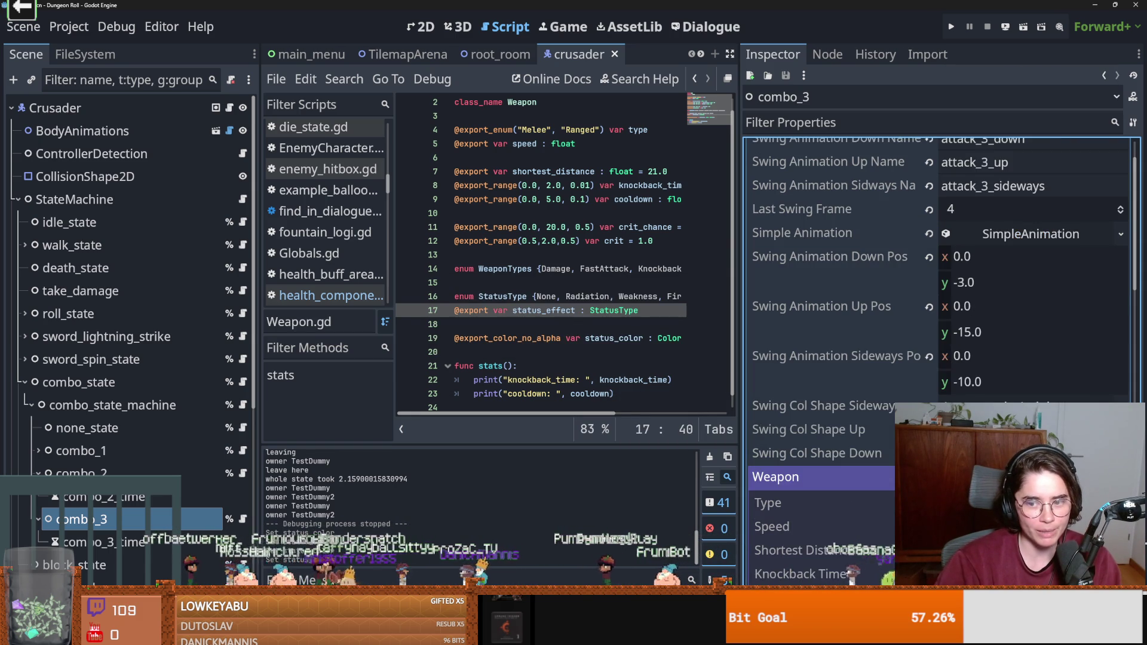
pyautogui.click(575, 310)
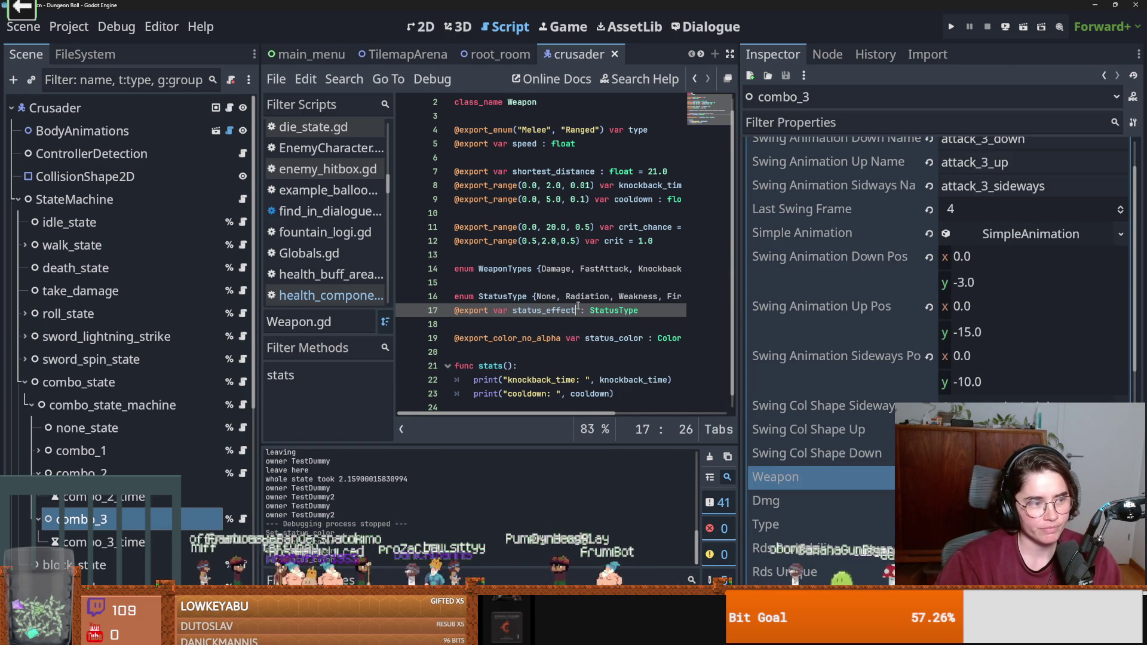
# Collapse the StateMachine branch in the Scene dock and save the crusader scene.
pyautogui.scroll(1, 554, 292)
pyautogui.click(18, 199)
pyautogui.hotkey('ctrl', 's')
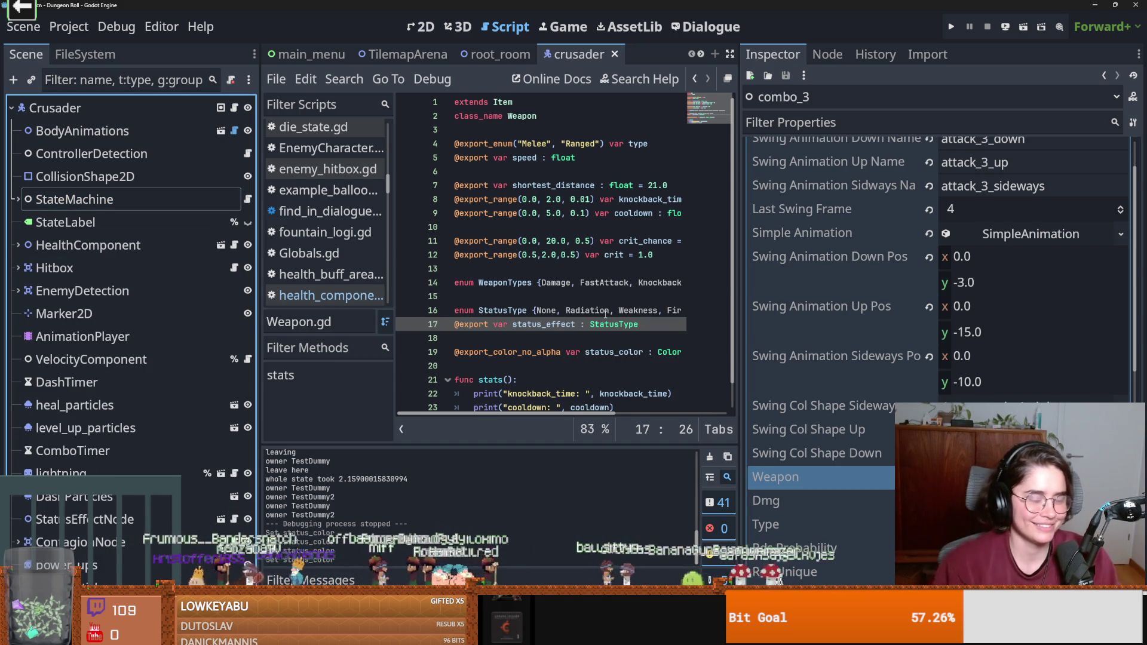
pyautogui.click(518, 354)
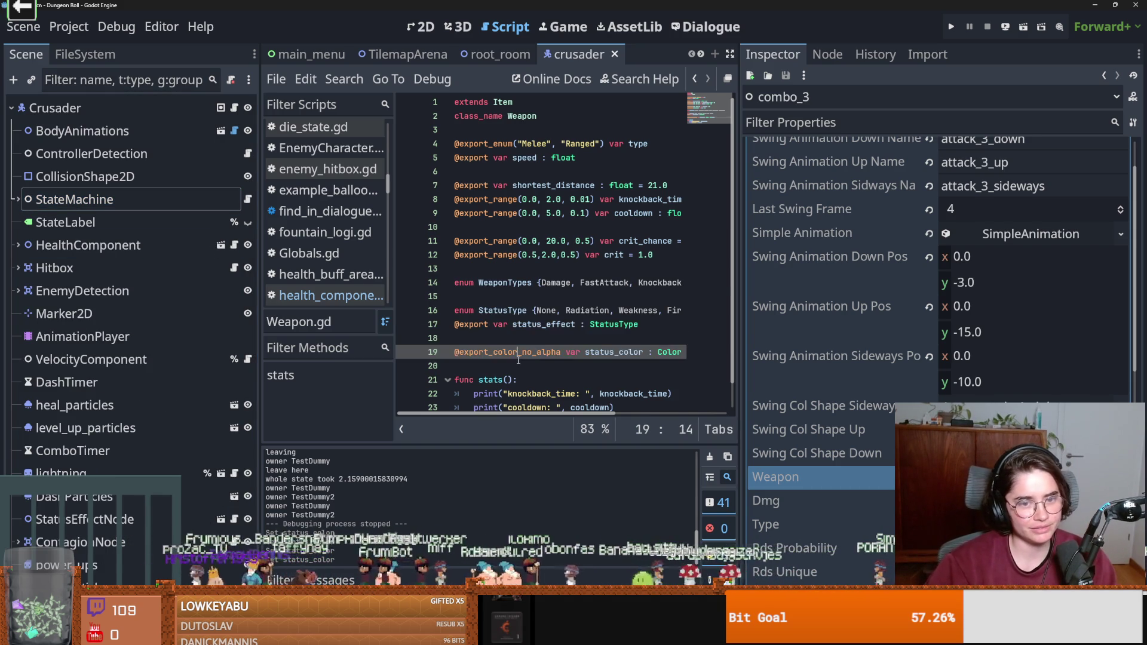
pyautogui.moveTo(521, 360)
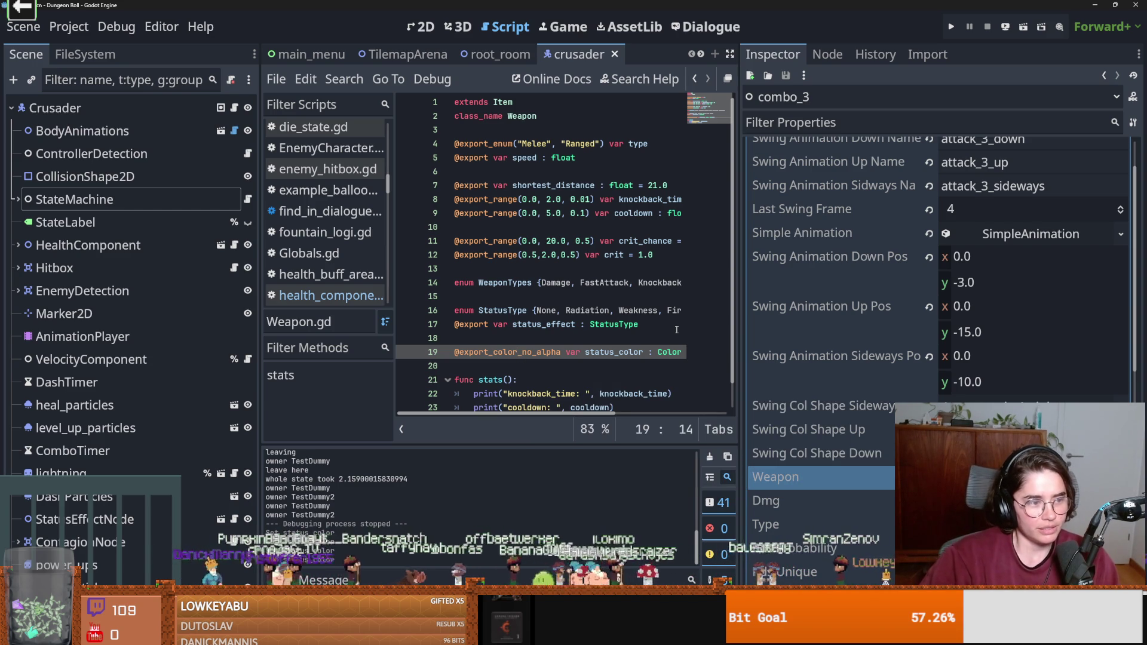
pyautogui.hotkey('ctrl', 's')
# Widen the script editor by shrinking the Inspector and narrowing the Scene dock.
pyautogui.moveTo(739, 336); pyautogui.dragTo(965, 335)
pyautogui.hotkey('ctrl', 's')
pyautogui.moveTo(263, 311)
pyautogui.mouseDown()
pyautogui.moveTo(274, 311)
pyautogui.moveTo(178, 308)
pyautogui.mouseUp()
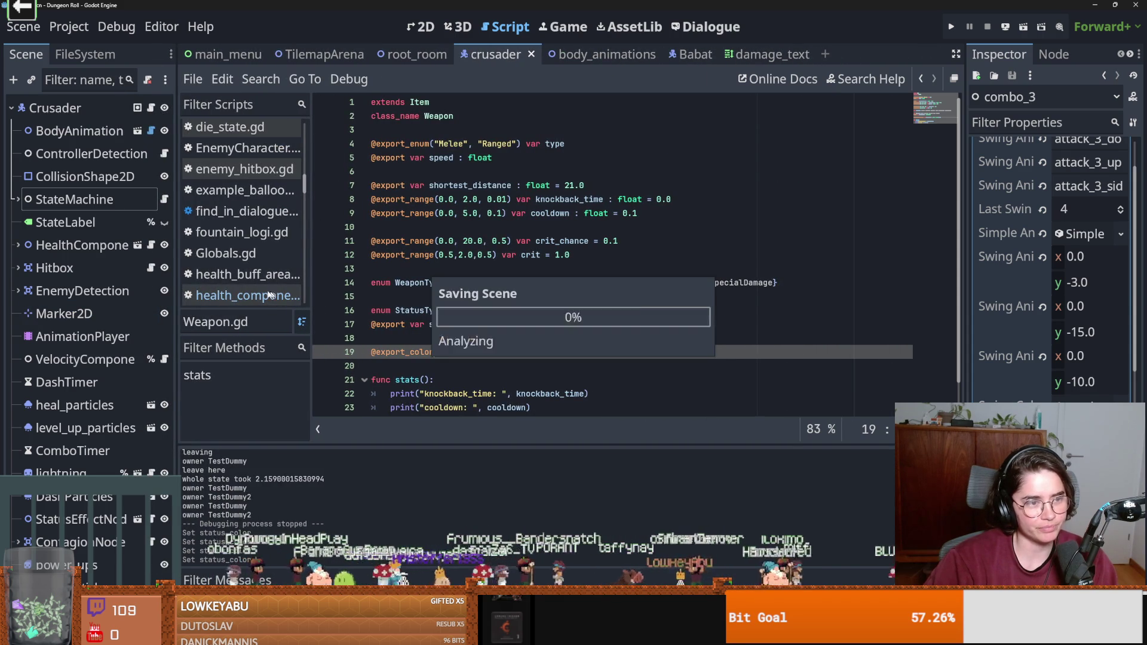
pyautogui.click(537, 55)
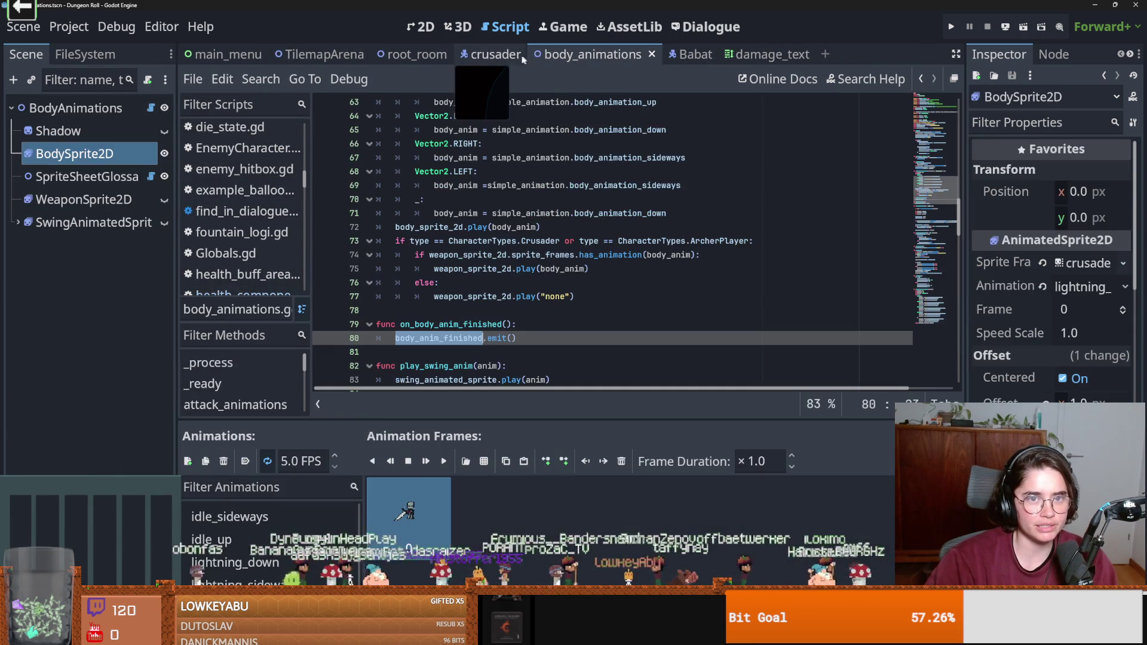
# Go from body_animations back to the crusader scene with crusader.gd showing.
pyautogui.click(495, 55)
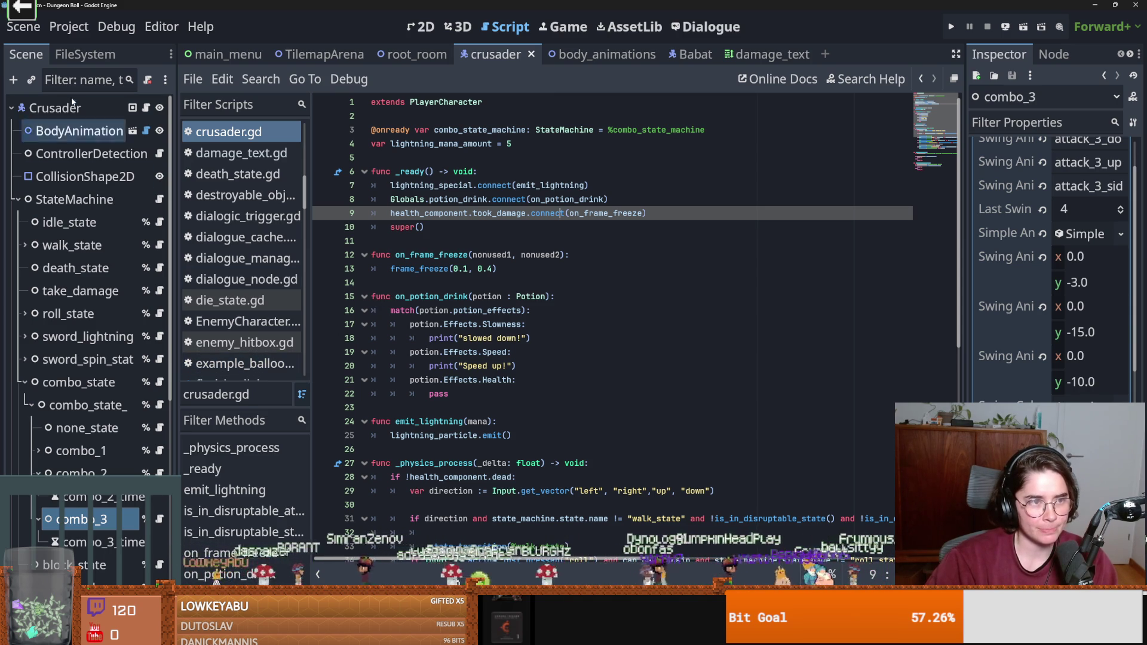
# Collapse the combo_2 and combo_state branches in the crusader's node tree.
pyautogui.click(82, 55)
pyautogui.click(27, 53)
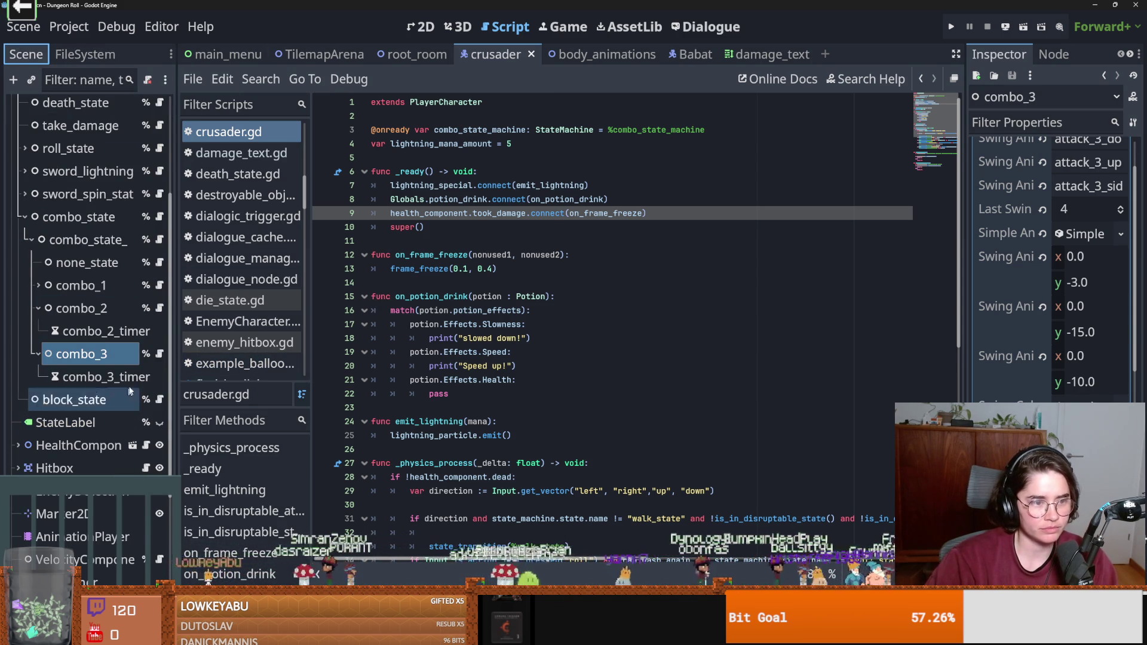
pyautogui.click(37, 309)
pyautogui.click(84, 239)
pyautogui.click(24, 217)
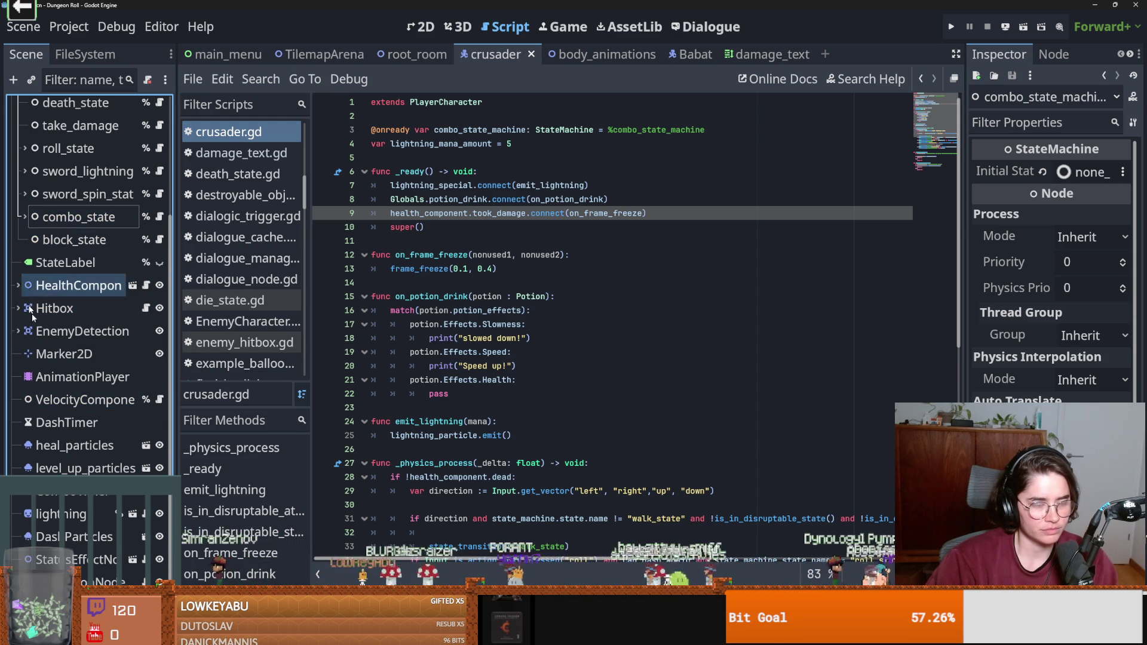
# Widen the Scene dock so node names fit, then open the StatusEffectNode scene.
pyautogui.scroll(-1, 59, 359)
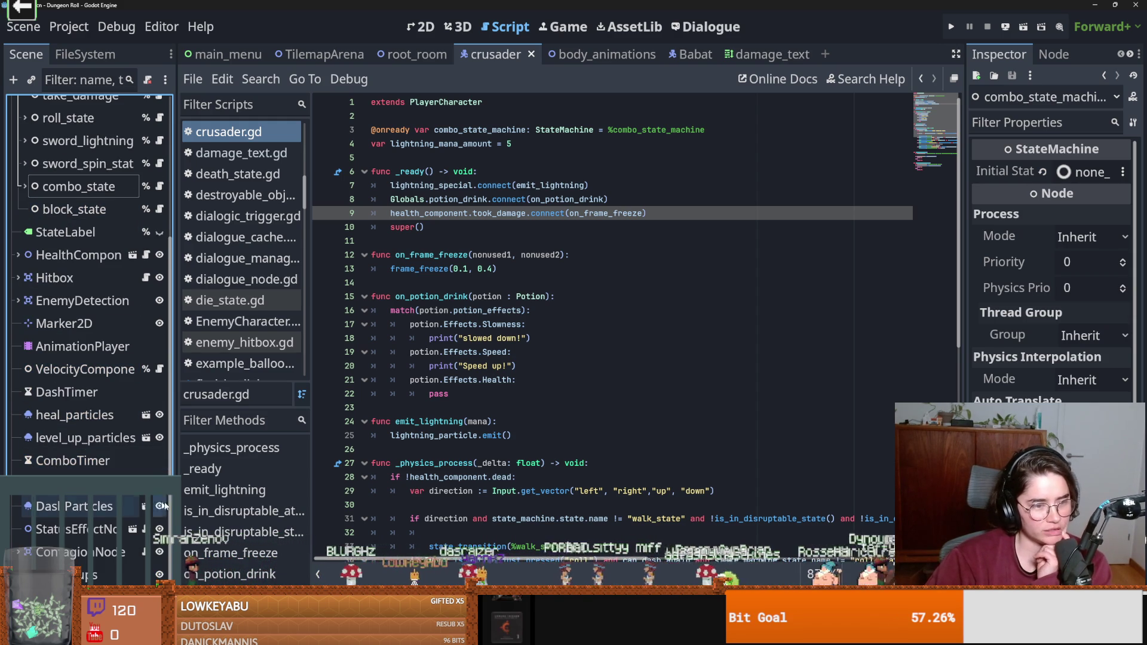
pyautogui.moveTo(176, 493); pyautogui.dragTo(268, 493)
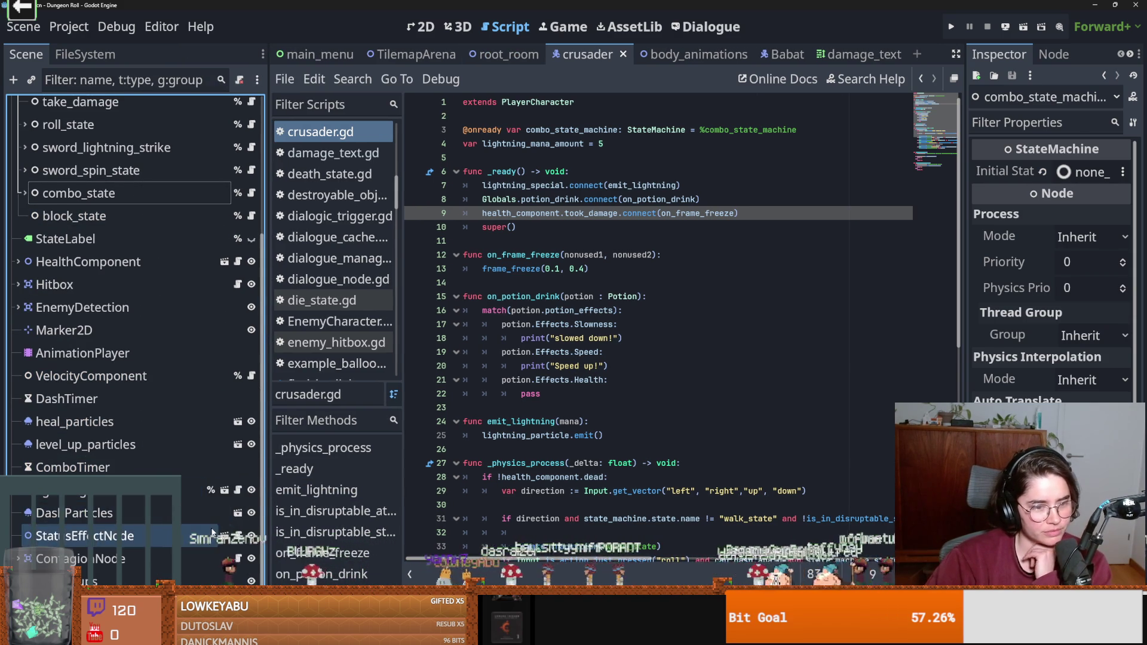
pyautogui.click(224, 536)
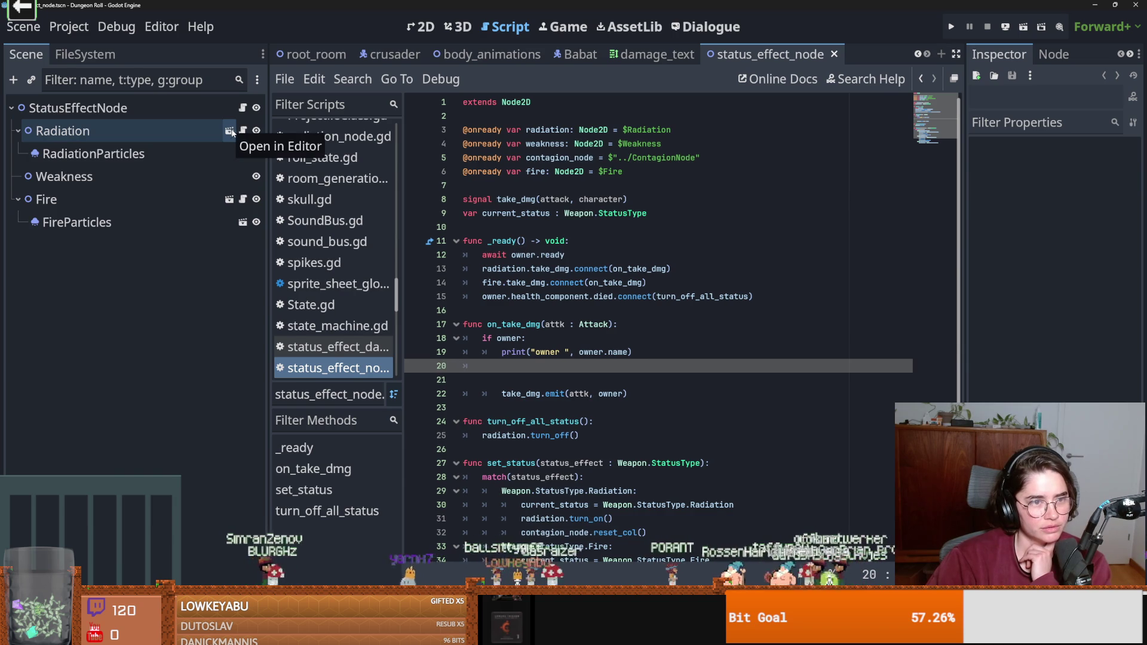
# Widen the Inspector and select the Radiation node to show its RadiationParticles and radiation_atk.tres properties.
pyautogui.click(233, 133)
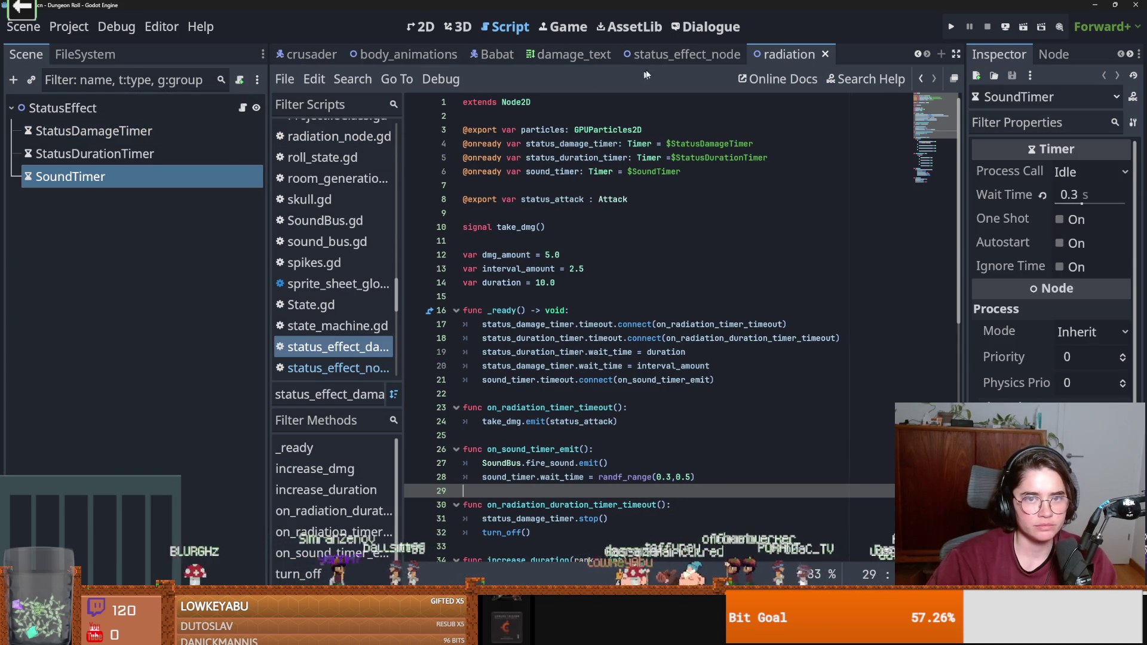
pyautogui.click(694, 54)
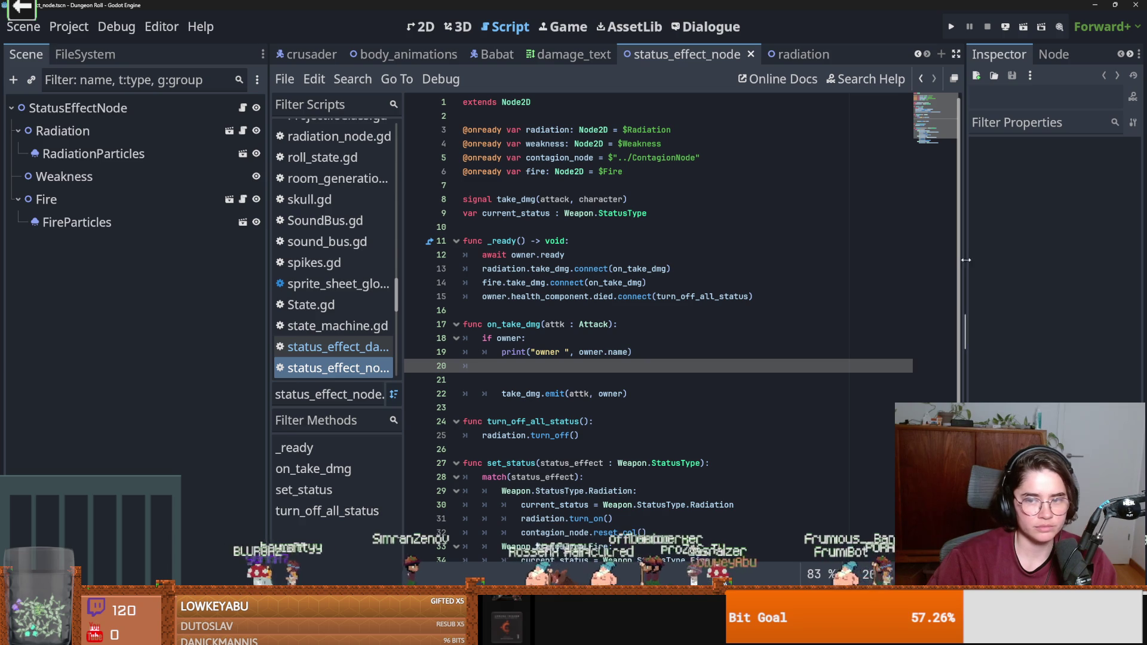
pyautogui.moveTo(965, 266); pyautogui.dragTo(635, 236)
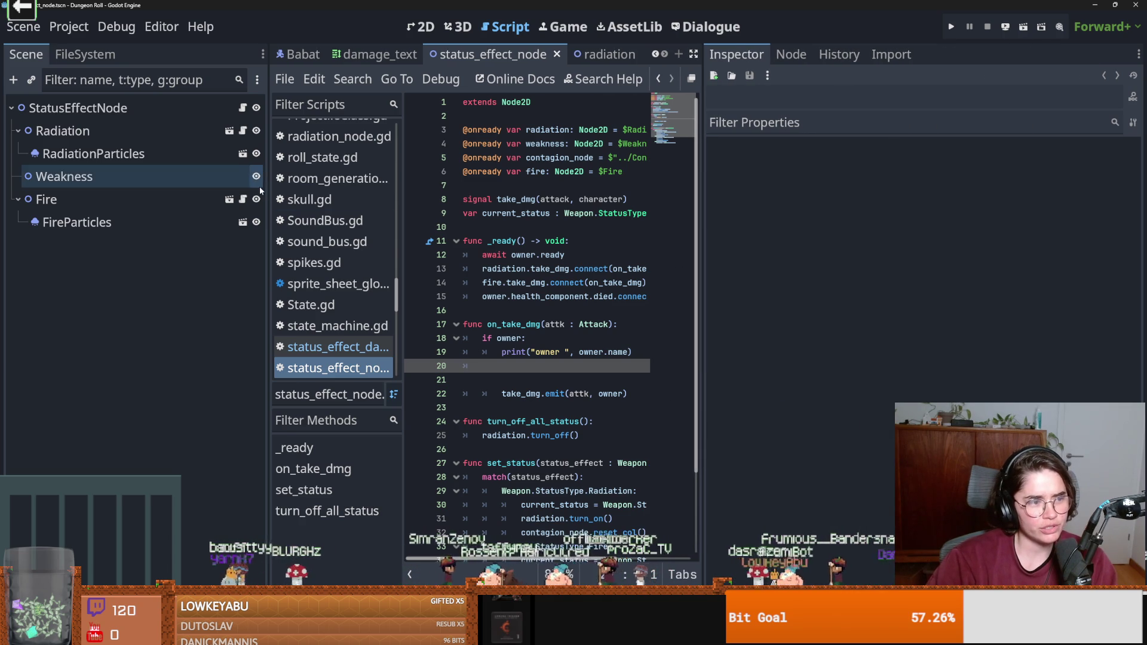
pyautogui.click(209, 134)
pyautogui.hotkey('ctrl', 's')
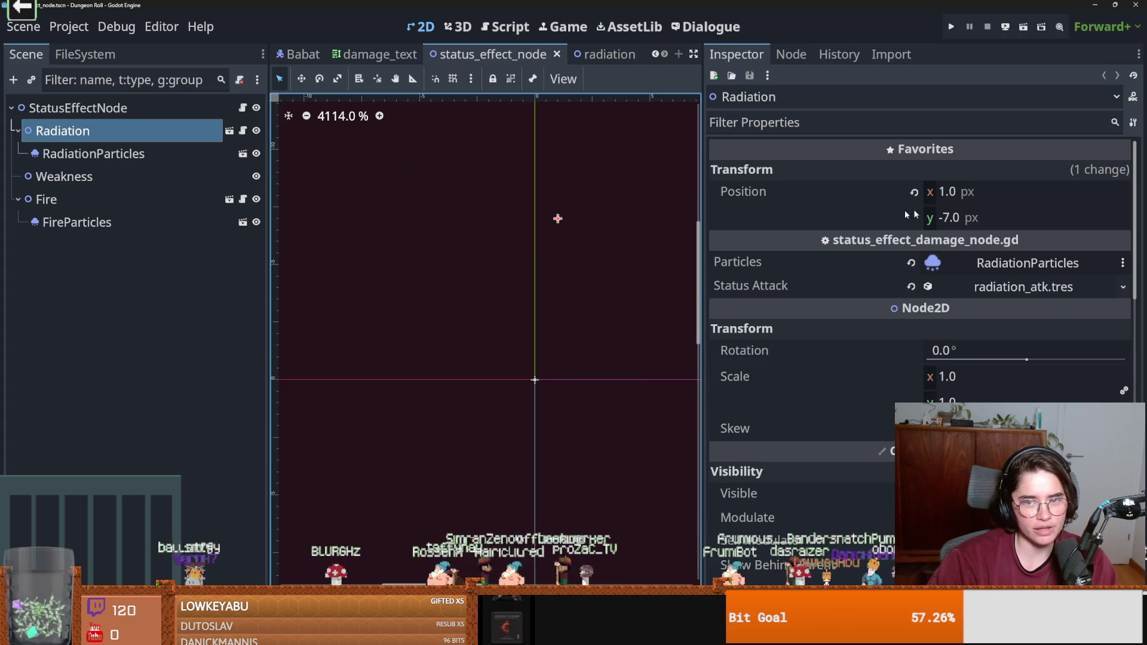
# Expand radiation_atk.tres and RadiationNoDmg.tres, set Status Color to hex 00ff39, and save.
pyautogui.click(1045, 292)
pyautogui.hotkey('ctrl', 's')
pyautogui.click(986, 321)
pyautogui.scroll(-4, 986, 321)
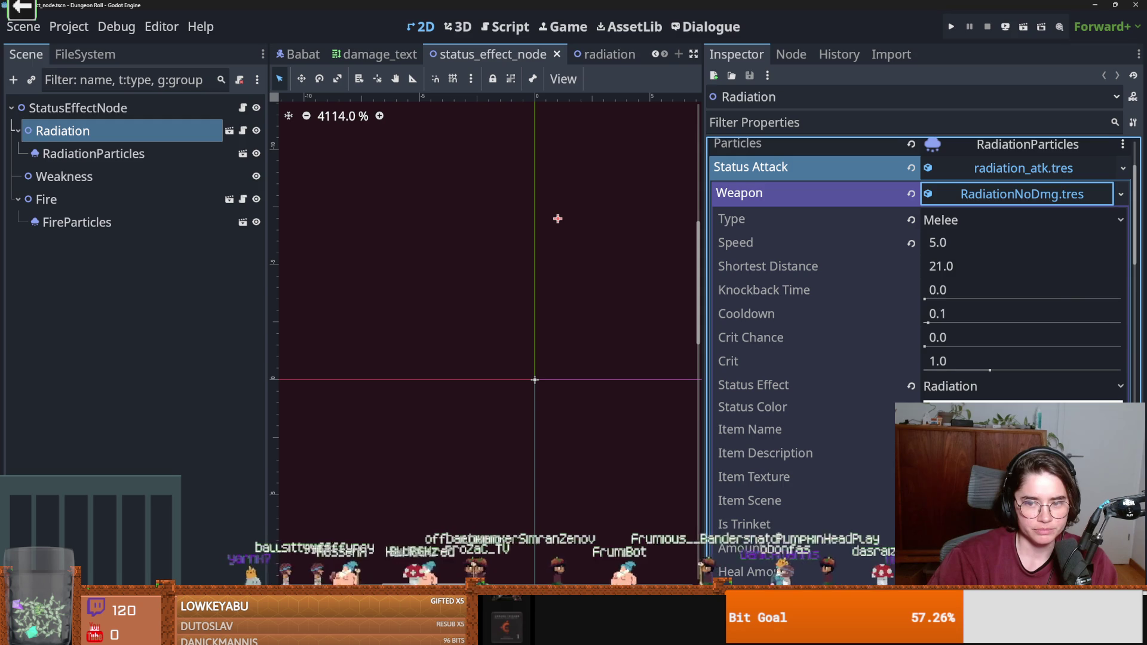
pyautogui.click(980, 405)
pyautogui.write('00ff39')
pyautogui.press('Return')
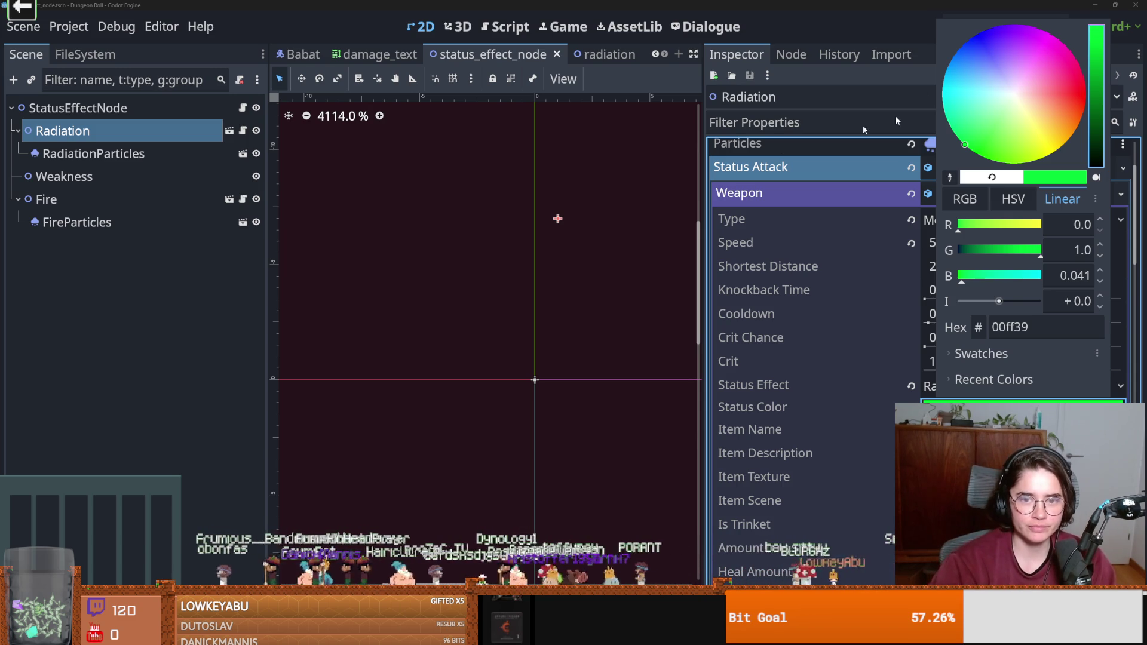
pyautogui.click(798, 203)
pyautogui.hotkey('ctrl', 's')
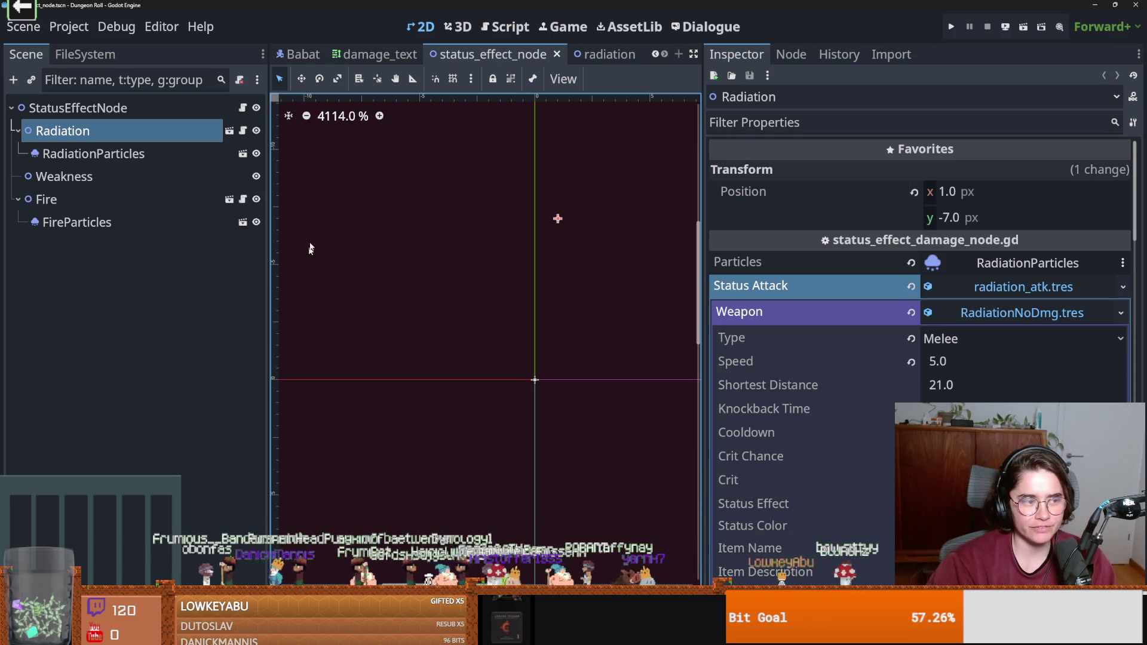
pyautogui.hotkey('ctrl', 's')
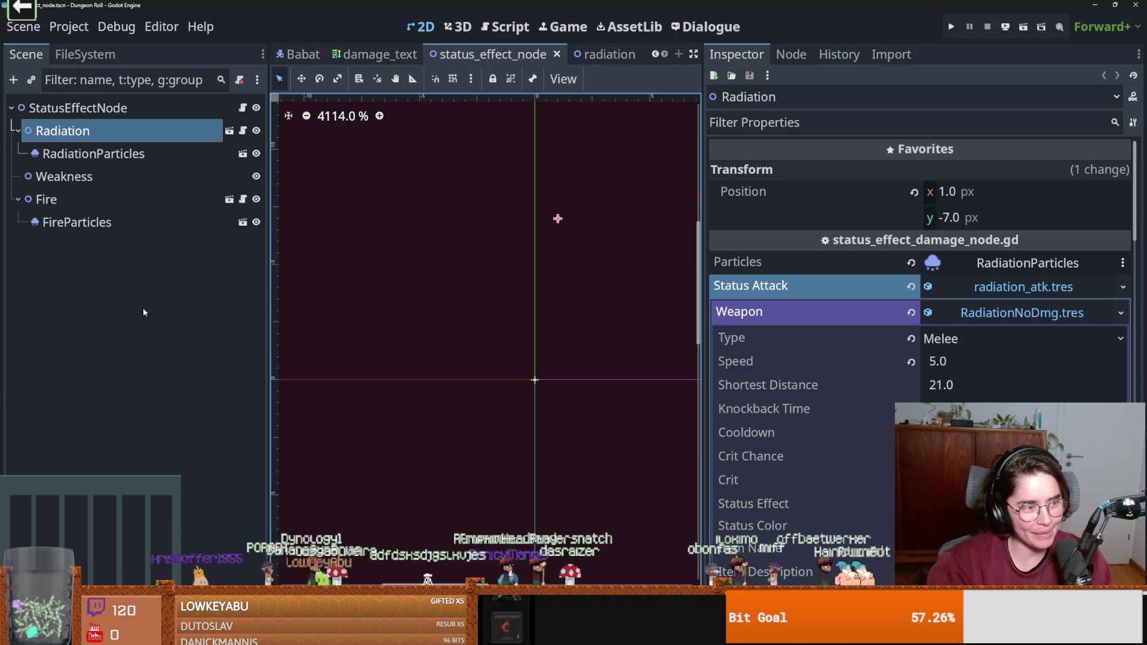
pyautogui.click(157, 298)
pyautogui.hotkey('ctrl', 's')
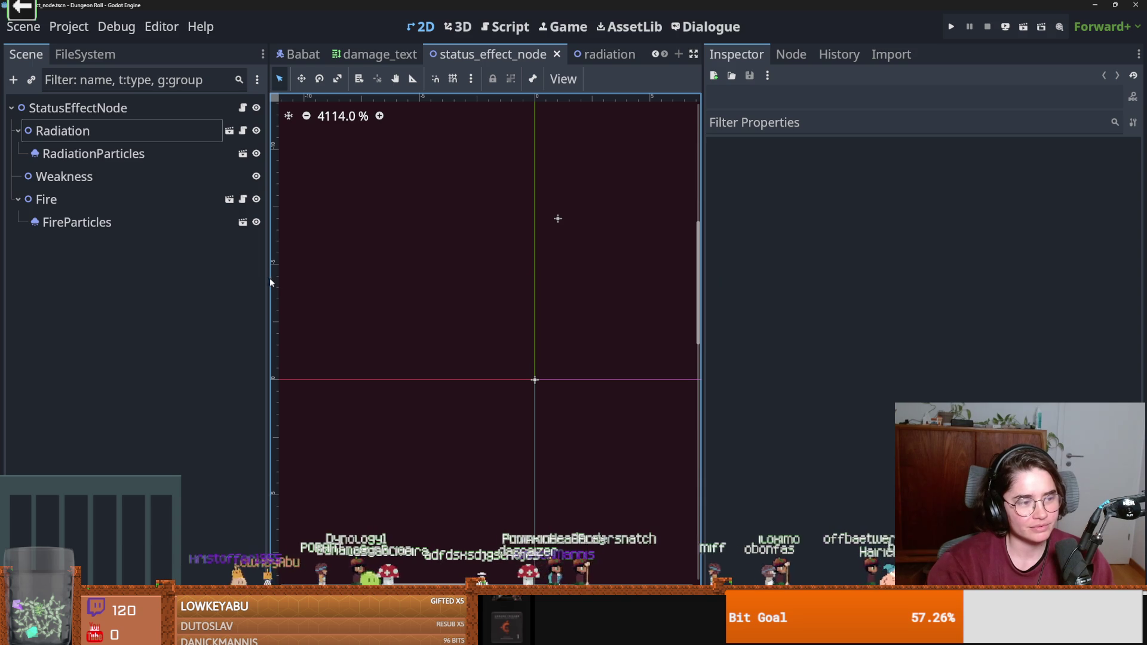
# In the Babat scene, collapse StateMachine and inspect Marker2D, PathfindingComponent and FlipTimer.
pyautogui.click(299, 54)
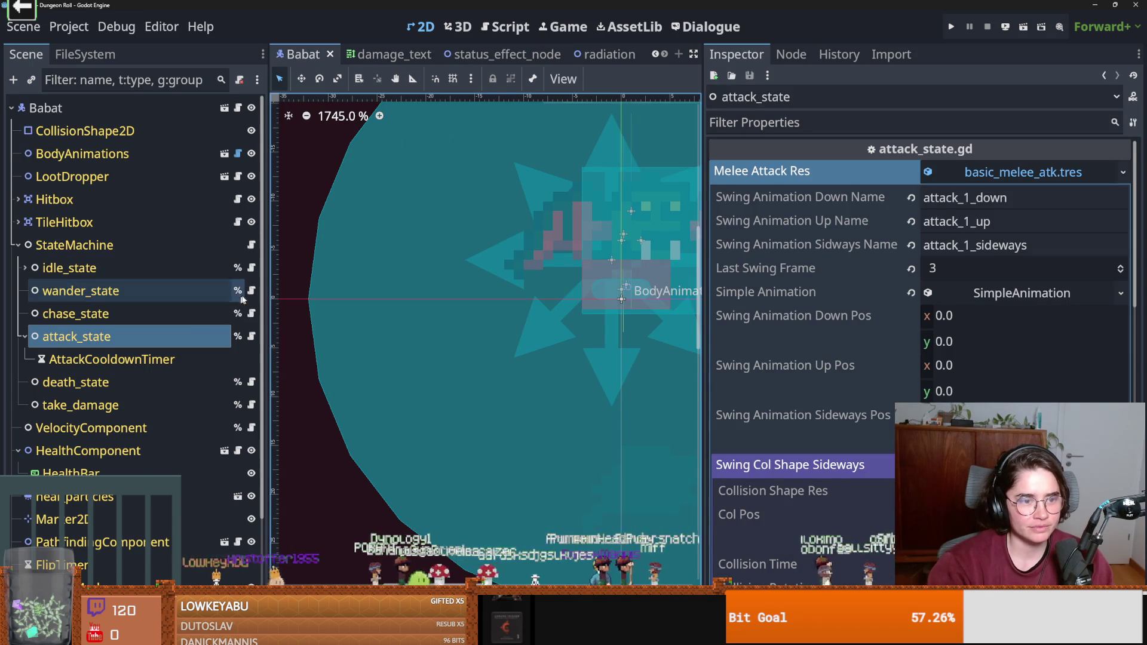
pyautogui.moveTo(274, 288)
pyautogui.mouseDown()
pyautogui.moveTo(307, 288)
pyautogui.moveTo(251, 289)
pyautogui.moveTo(312, 288)
pyautogui.mouseUp()
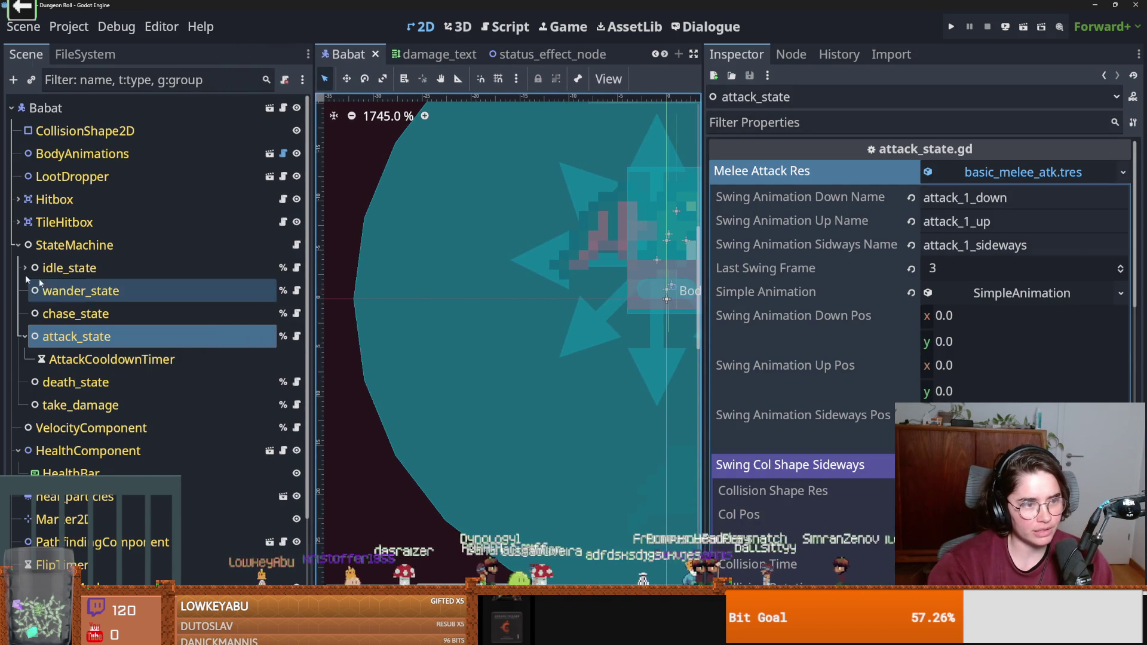
pyautogui.click(17, 245)
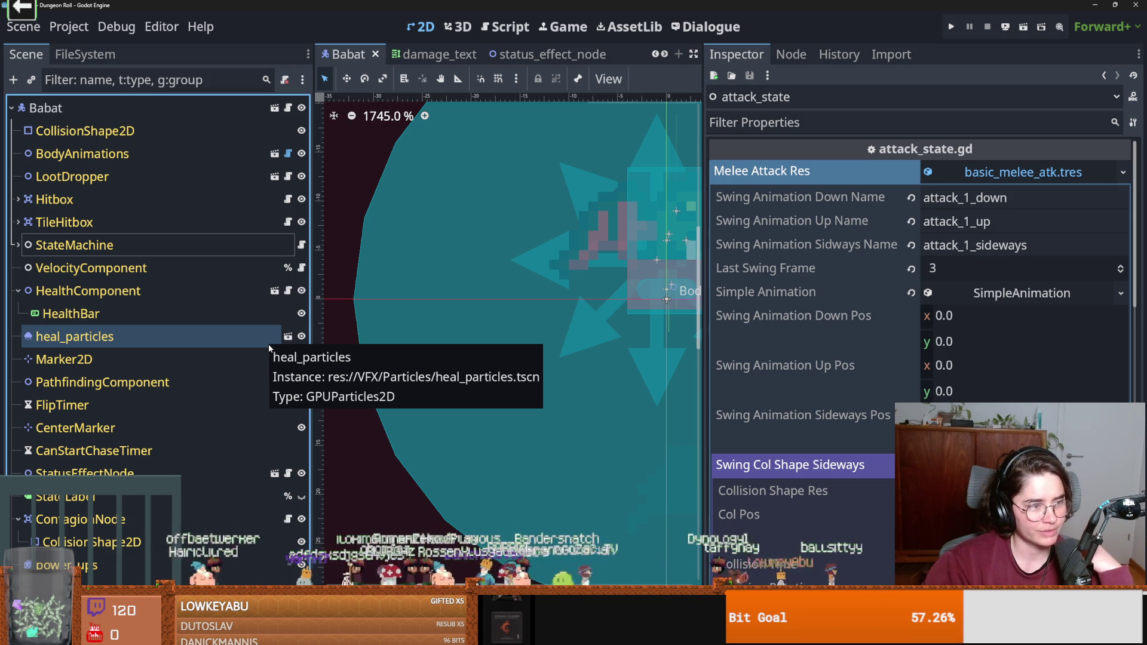
pyautogui.click(267, 359)
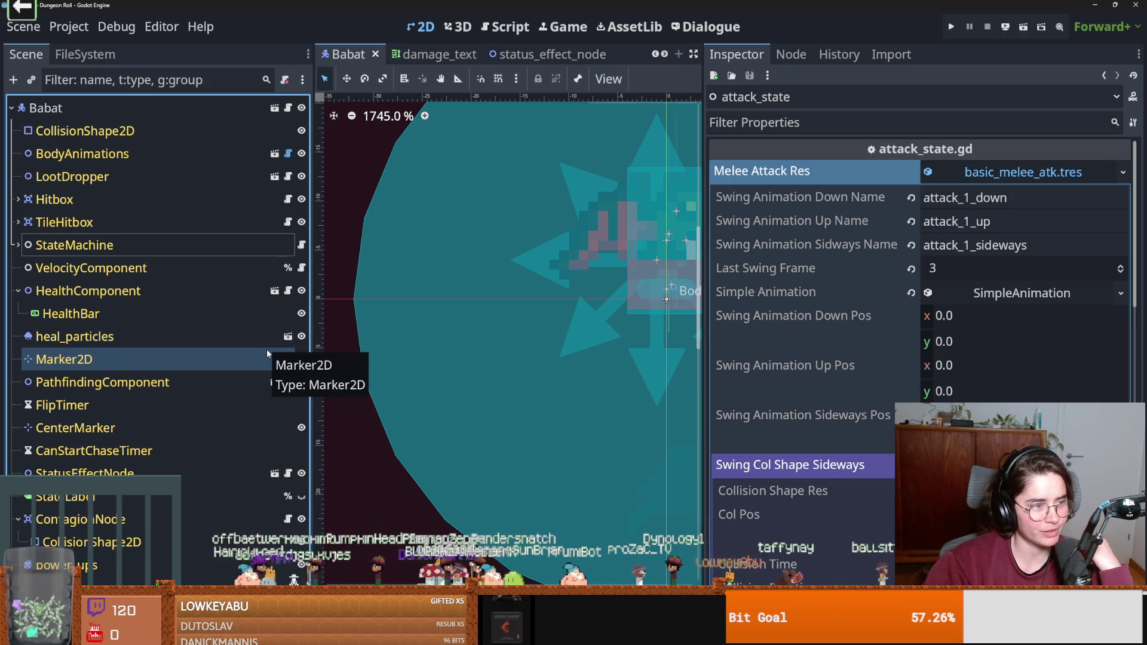
pyautogui.click(249, 382)
pyautogui.click(209, 399)
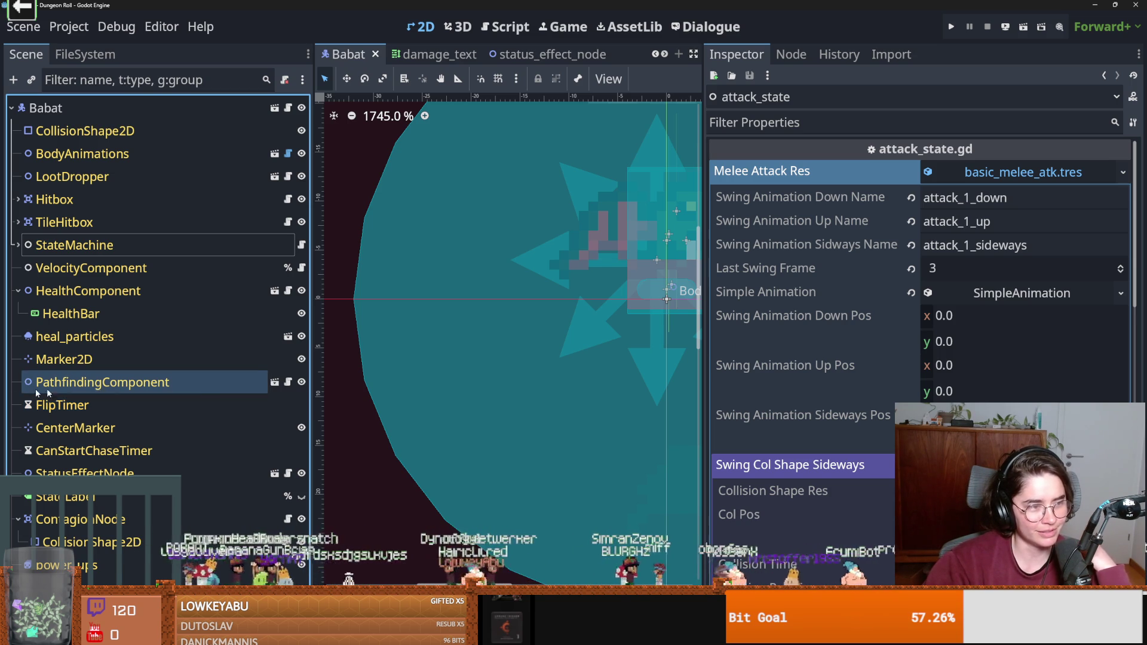
# Adjust the Scene dock width, widen the 2D viewport, and save the Babat scene.
pyautogui.moveTo(312, 380)
pyautogui.mouseDown()
pyautogui.moveTo(419, 376)
pyautogui.moveTo(306, 376)
pyautogui.mouseUp()
pyautogui.hotkey('ctrl', 's')
pyautogui.moveTo(702, 335); pyautogui.dragTo(950, 335)
pyautogui.hotkey('ctrl', 's')
pyautogui.scroll(-2, 525, 417)
pyautogui.scroll(2, 524, 417)
pyautogui.hotkey('ctrl', 's')
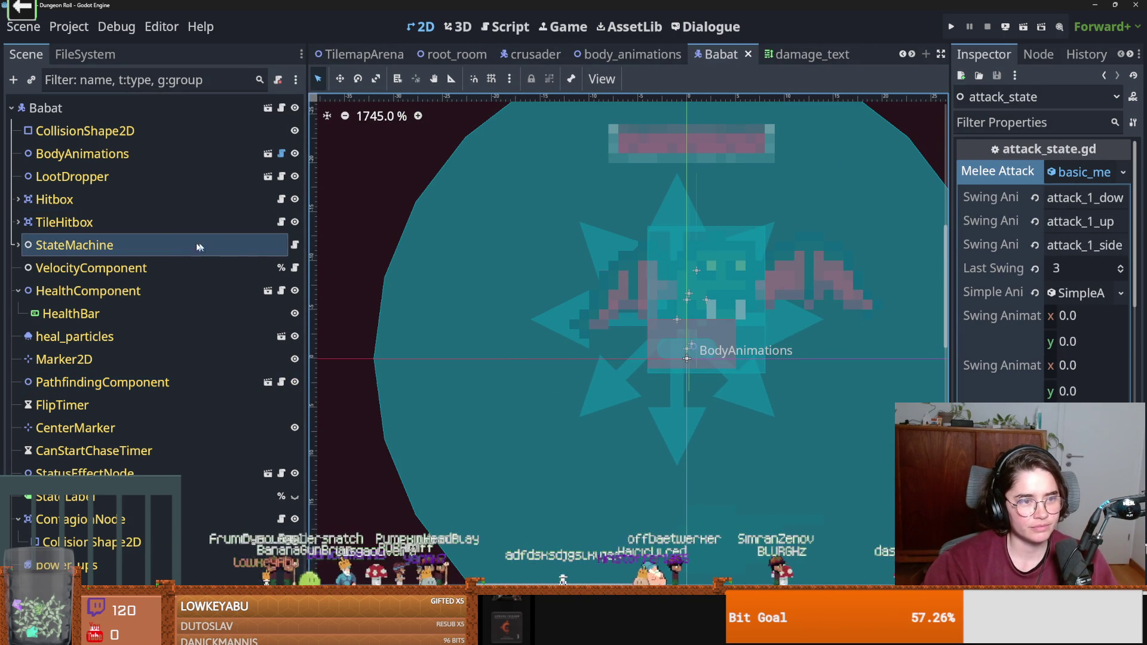
# Close the Babat scene and open the damage_text scene's damage_text.gd script.
pyautogui.click(578, 55)
pyautogui.hotkey('ctrl', 's')
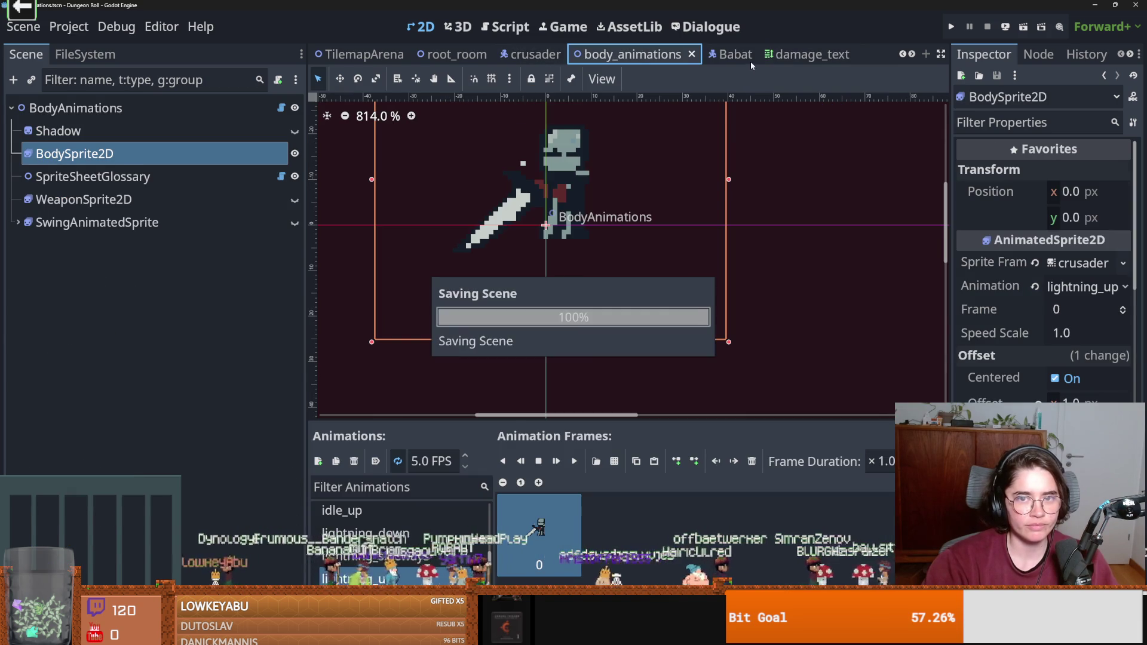
pyautogui.click(736, 55)
pyautogui.click(783, 55)
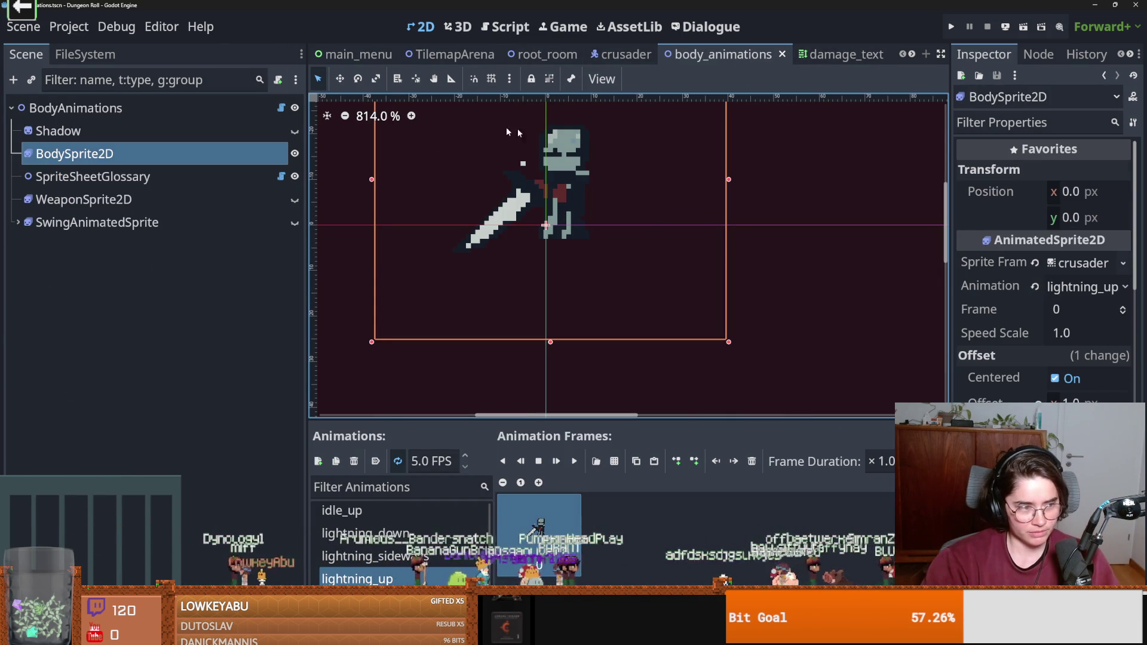
pyautogui.hotkey('ctrl', 's')
pyautogui.click(853, 54)
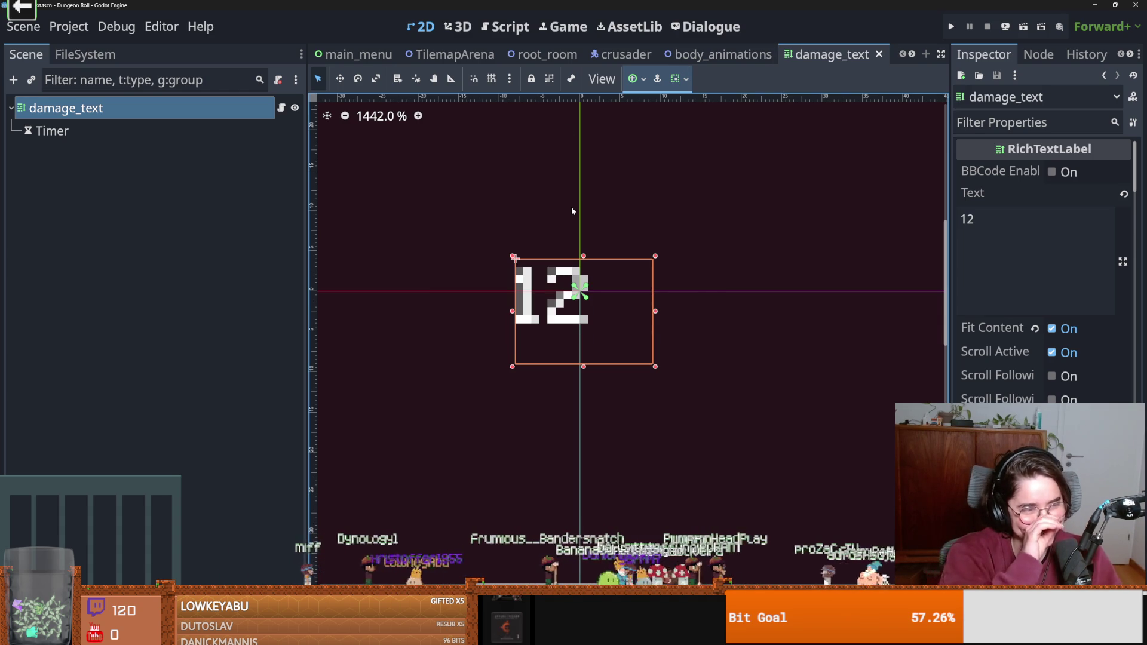
pyautogui.click(282, 108)
pyautogui.hotkey('ctrl', 's')
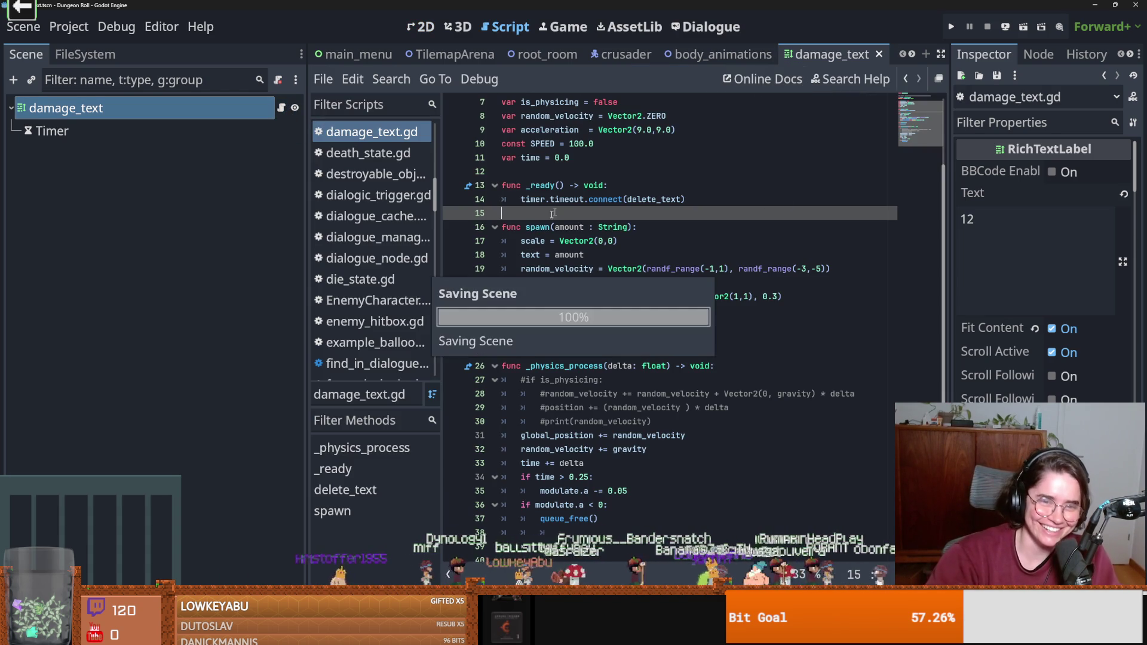
# Search all project files for 'spawn(' (4 matches in 3 files).
pyautogui.doubleClick(537, 228)
pyautogui.moveTo(559, 227); pyautogui.dragTo(526, 227)
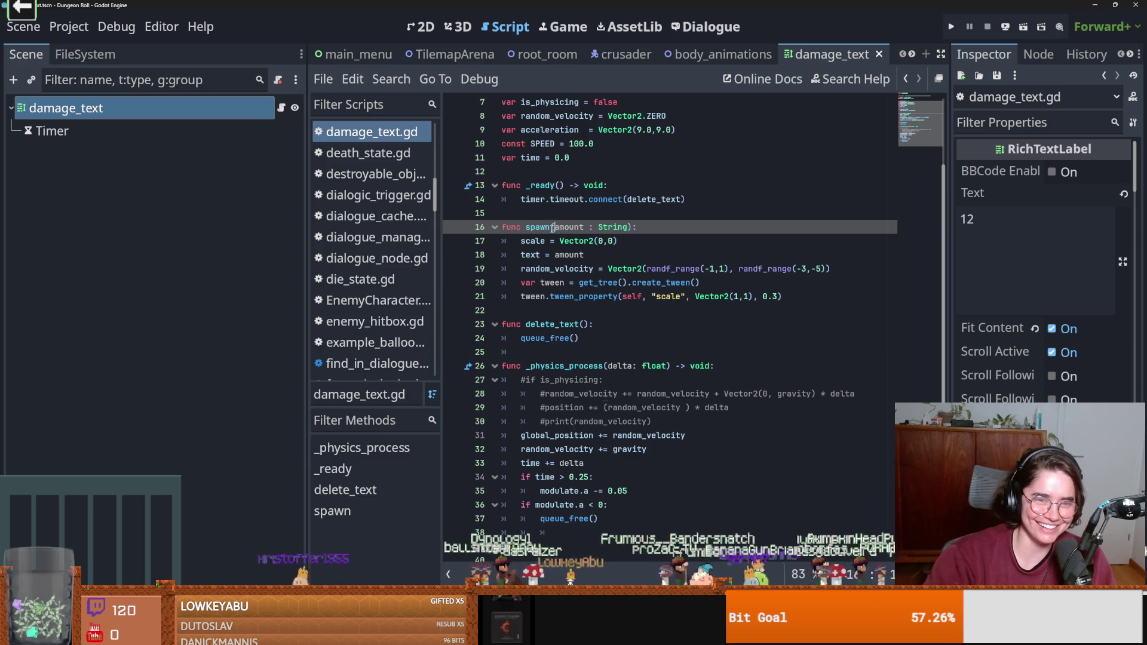
pyautogui.click(392, 79)
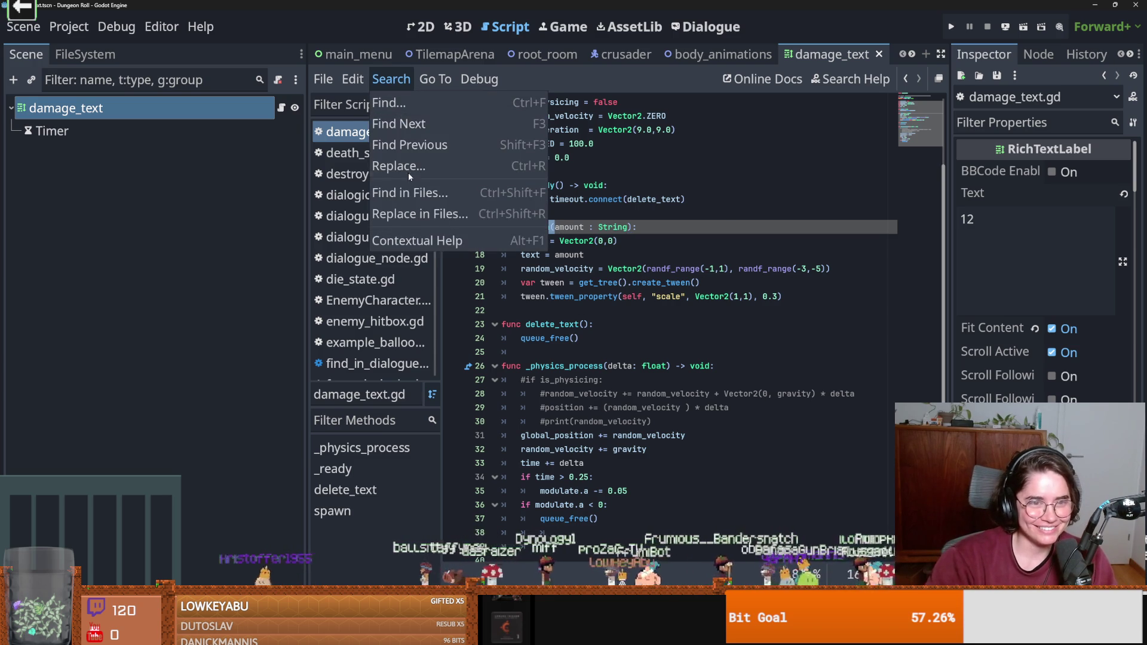
pyautogui.click(406, 189)
pyautogui.click(581, 400)
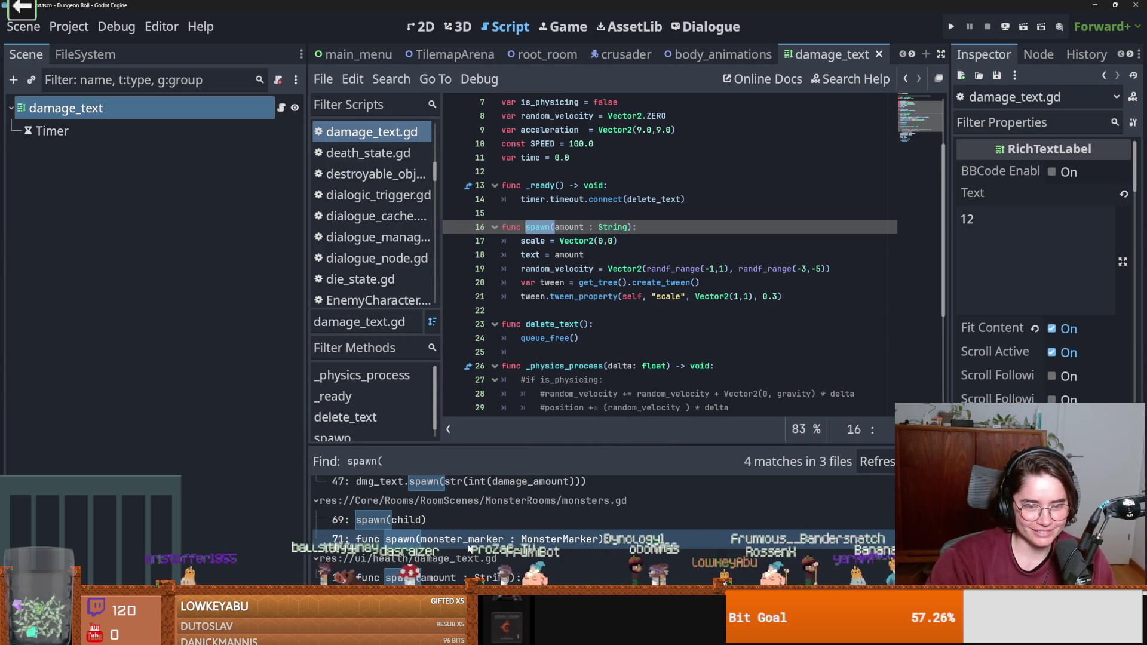
# Add tween.tween_property(self, "scale", Vector2(1,1), 0.3) on line 21 and save the script.
pyautogui.click(624, 235)
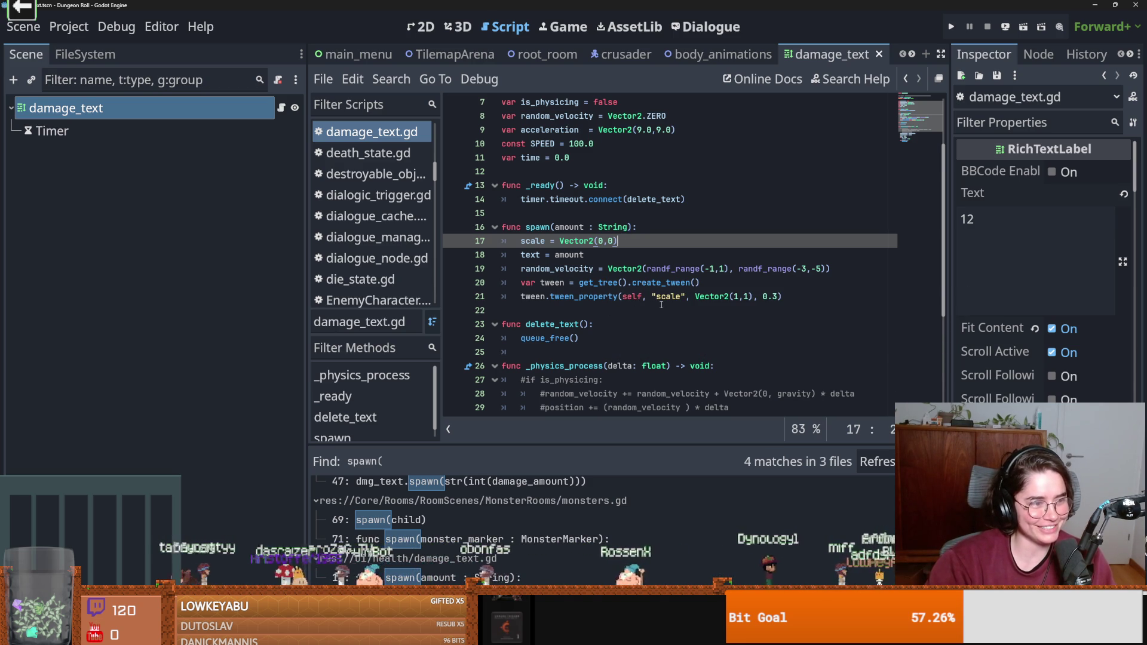
pyautogui.click(658, 270)
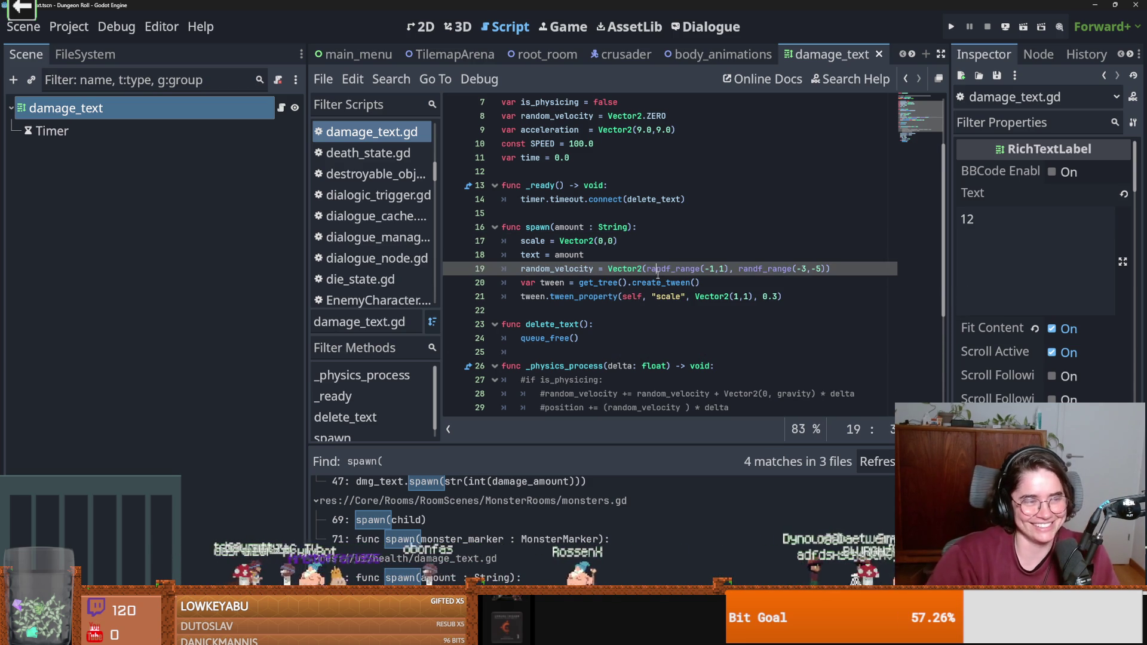
pyautogui.moveTo(656, 278)
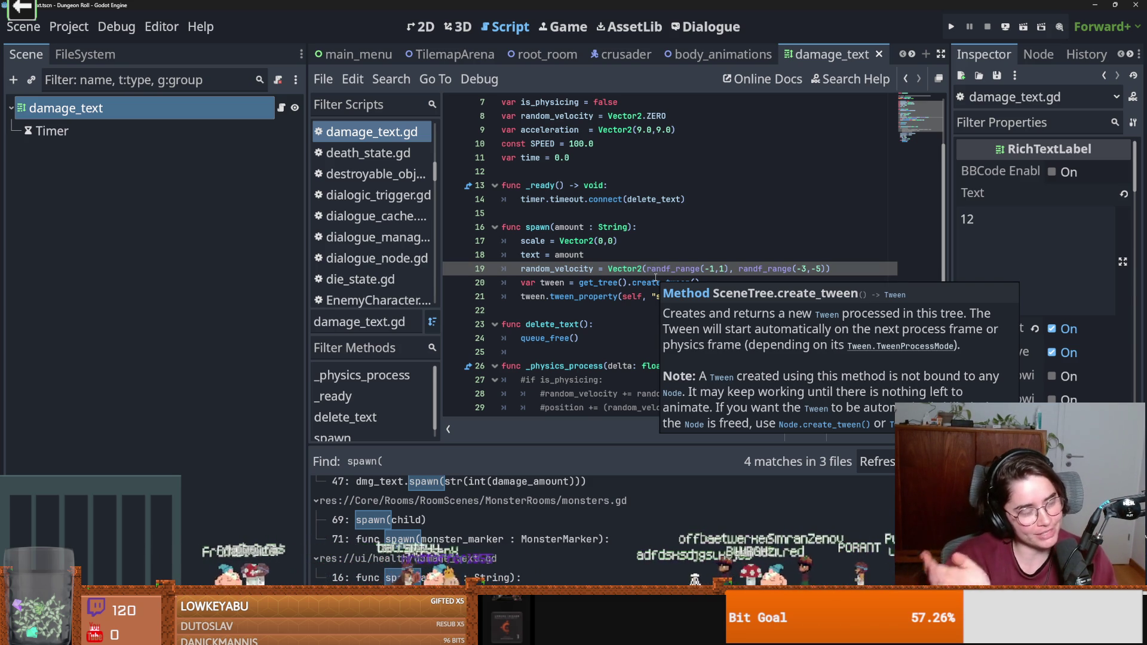
pyautogui.click(644, 303)
pyautogui.hotkey('ctrl', 's')
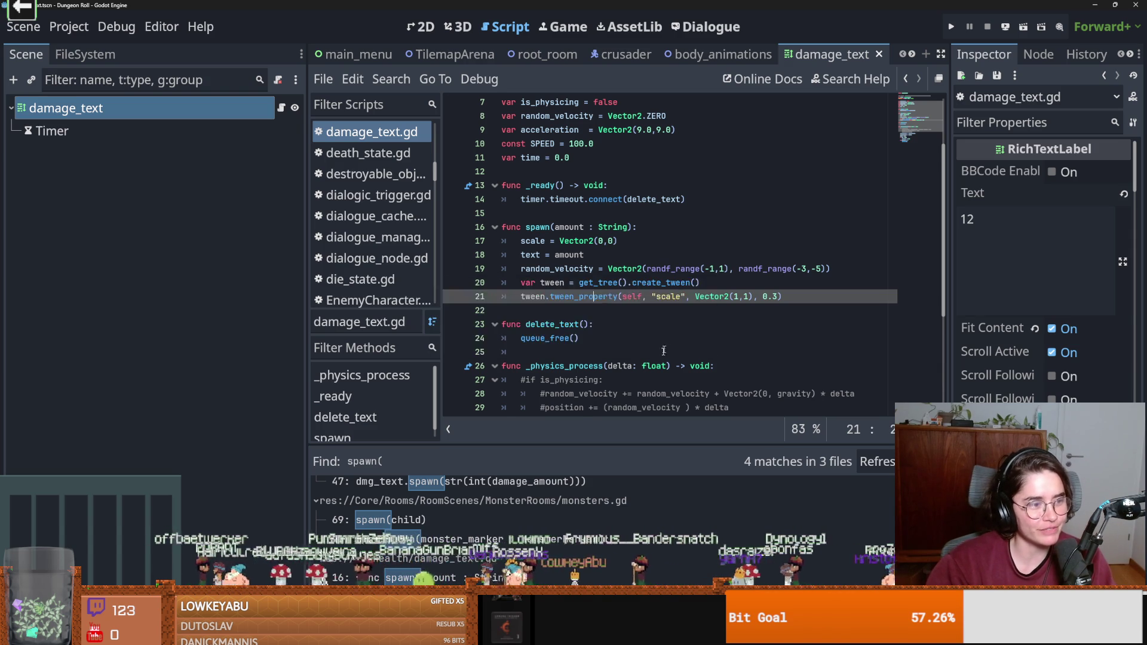
pyautogui.scroll(2, 663, 356)
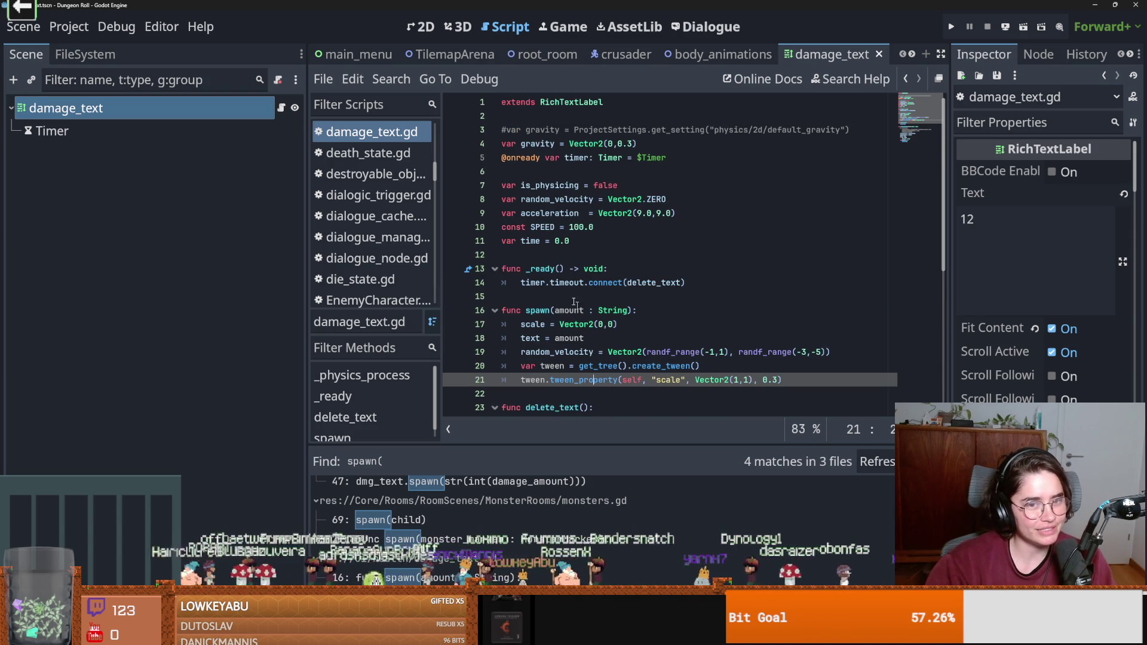
pyautogui.hotkey('ctrl', 's')
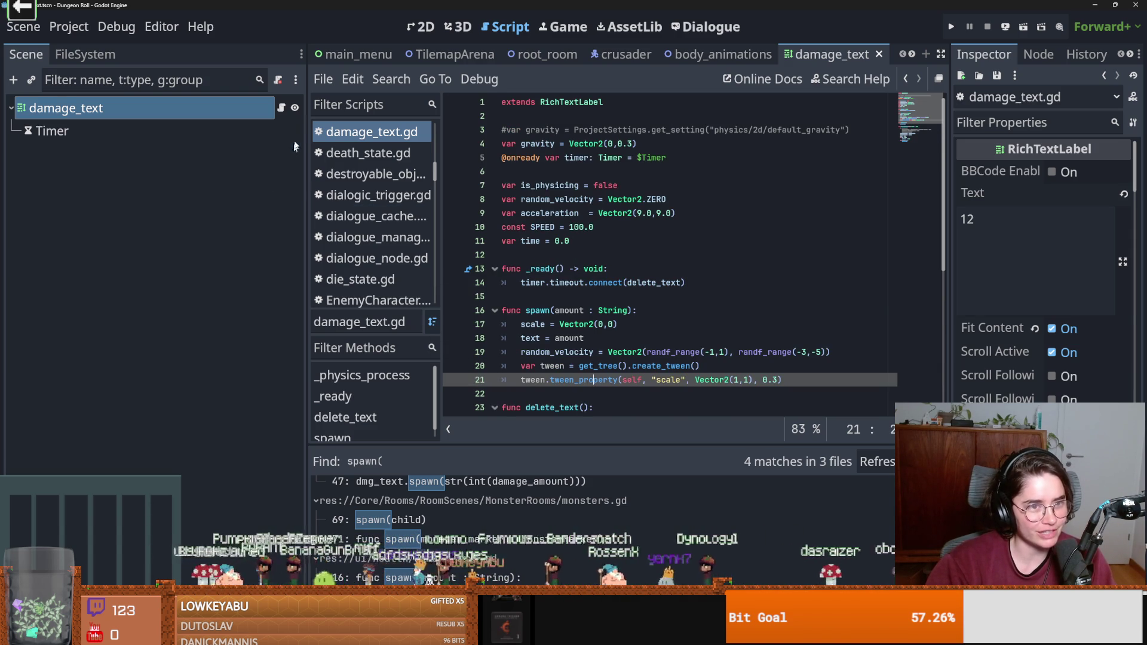
pyautogui.hotkey('ctrl', 's')
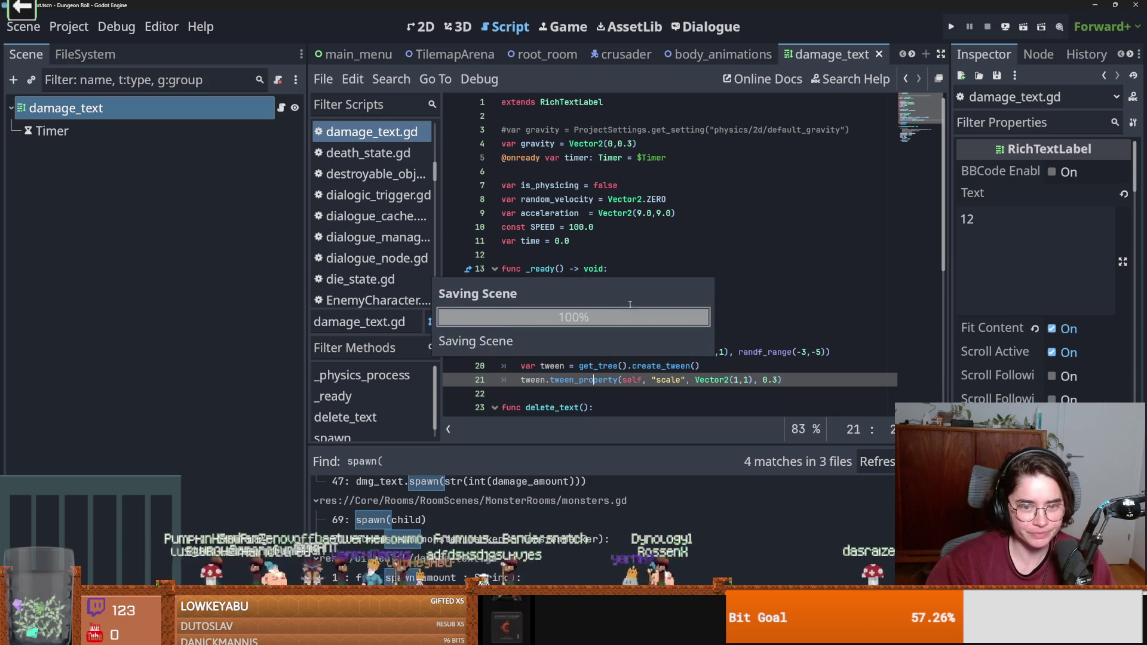
pyautogui.scroll(-3, 598, 269)
pyautogui.click(545, 268)
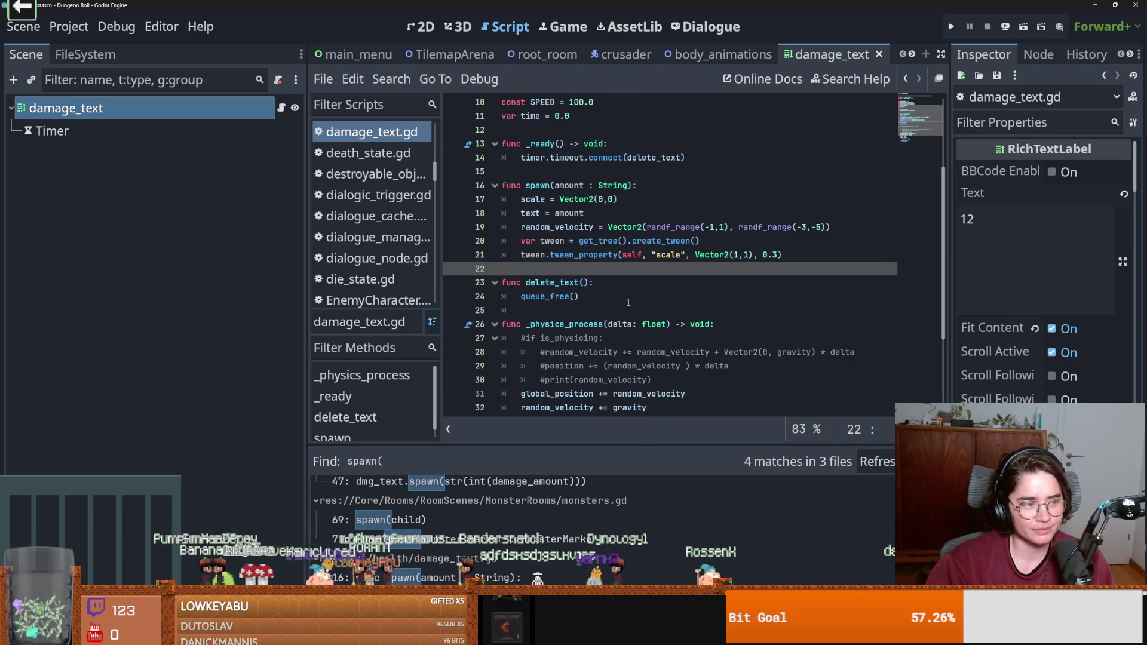
# Change spawn's parameter from amount : String to attack : Attack.
pyautogui.doubleClick(565, 185)
pyautogui.write('attack')
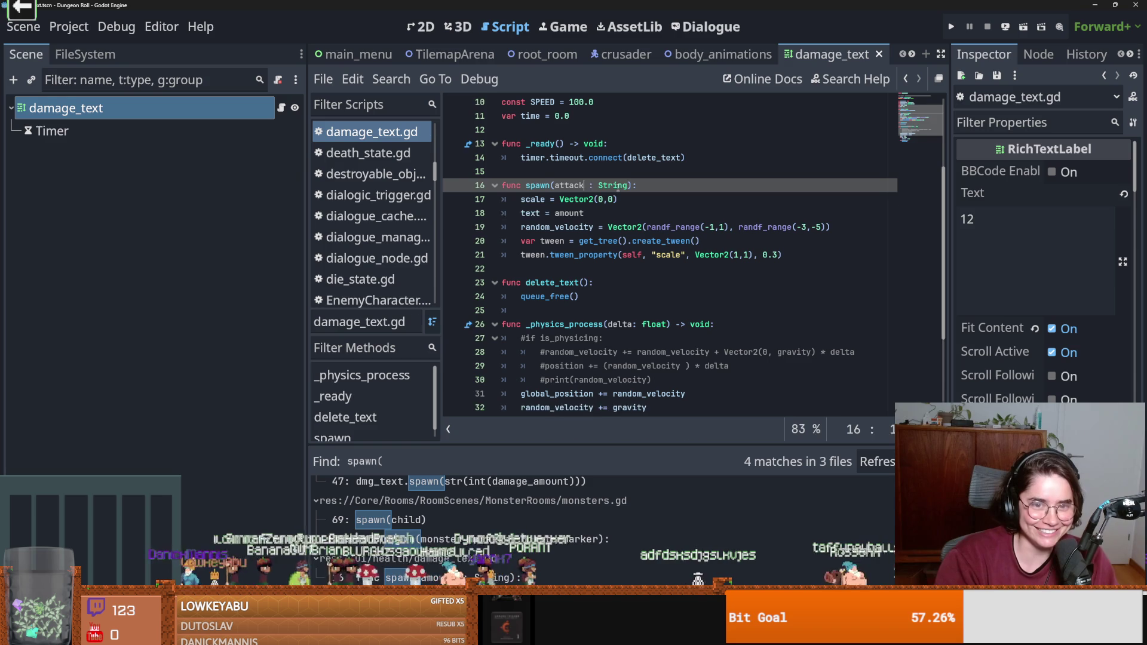
pyautogui.doubleClick(615, 186)
pyautogui.write('A')
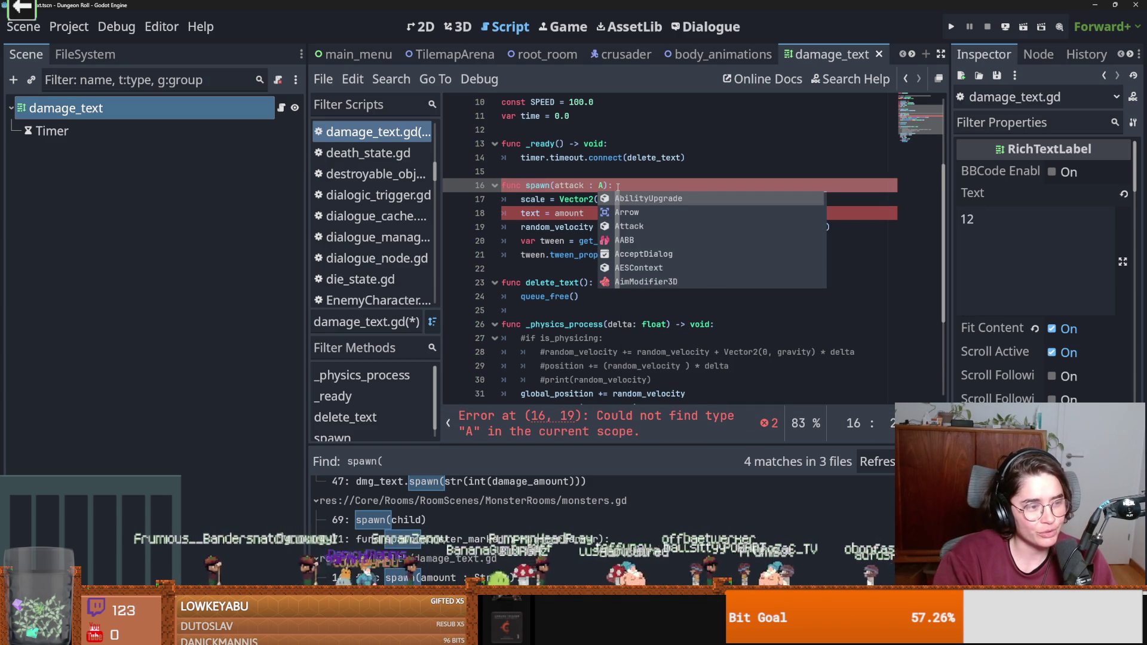
pyautogui.write('ttack')
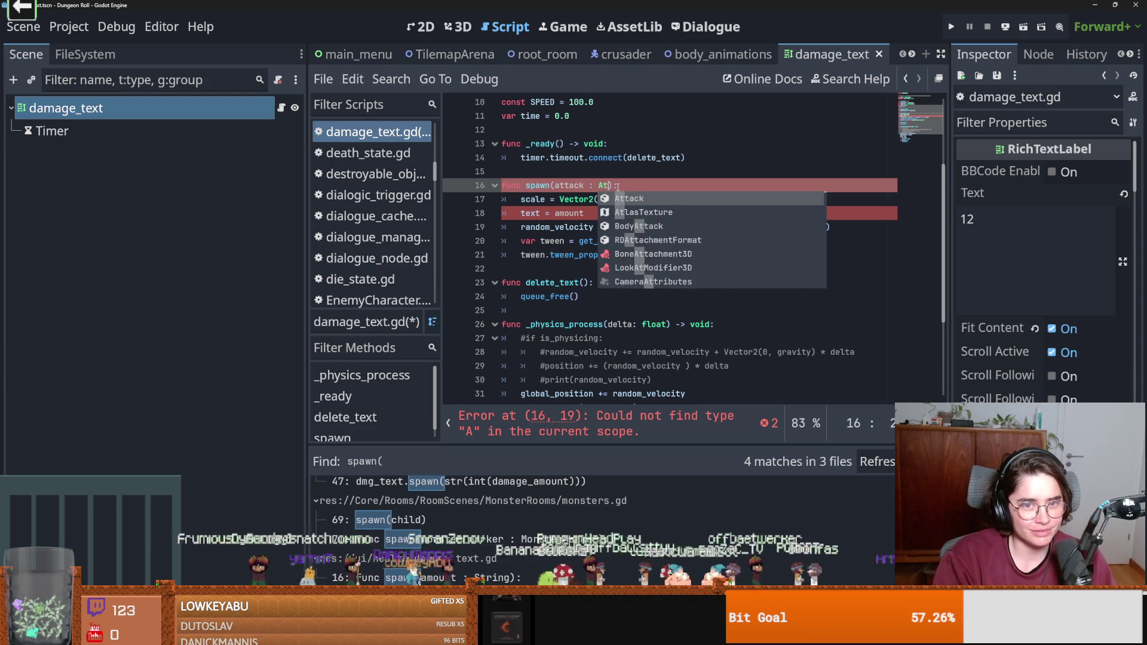
pyautogui.hotkey('ctrl', 's')
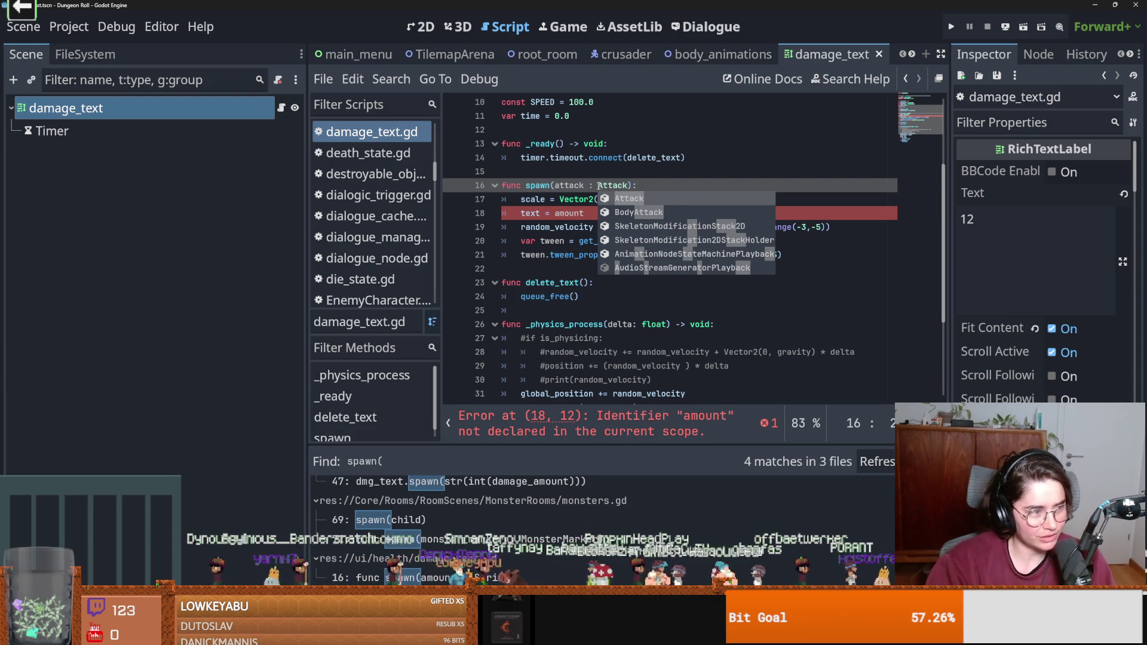
pyautogui.click(551, 199)
pyautogui.hotkey('ctrl', 's')
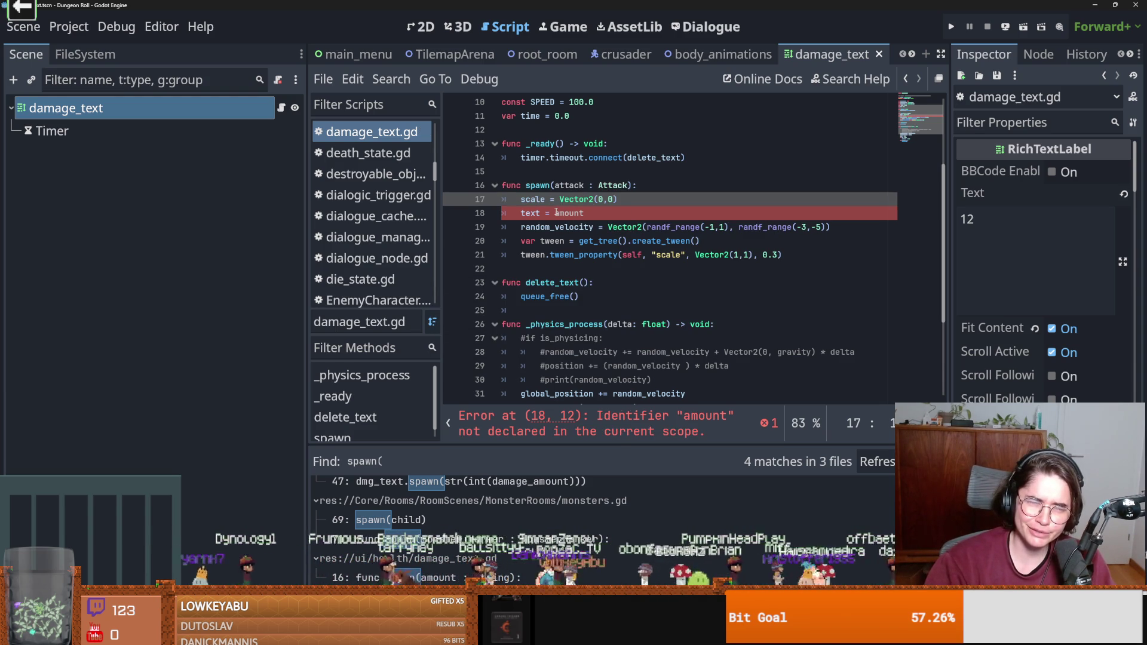
# Set the label's text to attack.dmg on line 18 and save the script.
pyautogui.doubleClick(535, 185)
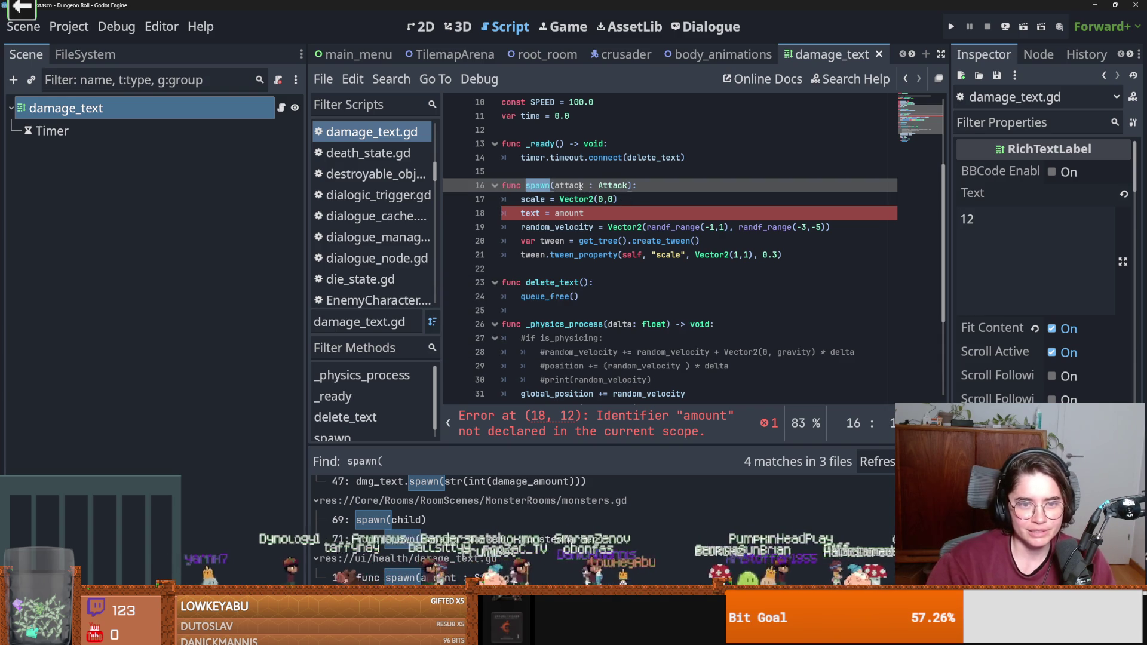
pyautogui.doubleClick(569, 186)
pyautogui.hotkey('ctrl', 'c')
pyautogui.doubleClick(571, 213)
pyautogui.hotkey('ctrl', 'v')
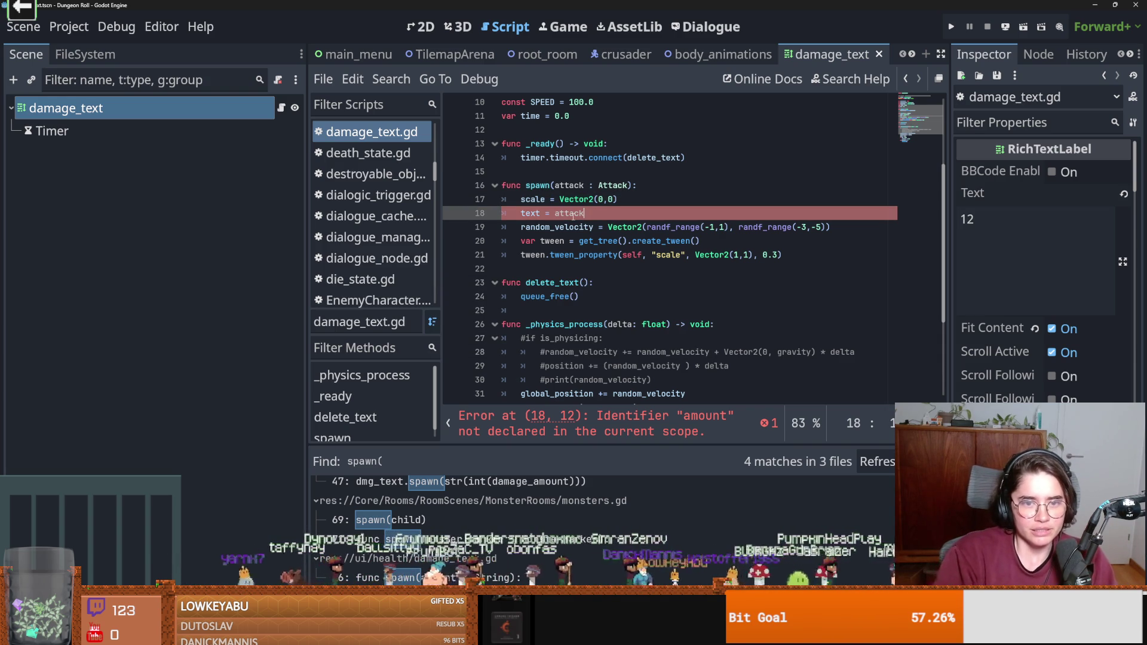
pyautogui.write('.dm')
pyautogui.press('Return')
pyautogui.hotkey('ctrl', 's')
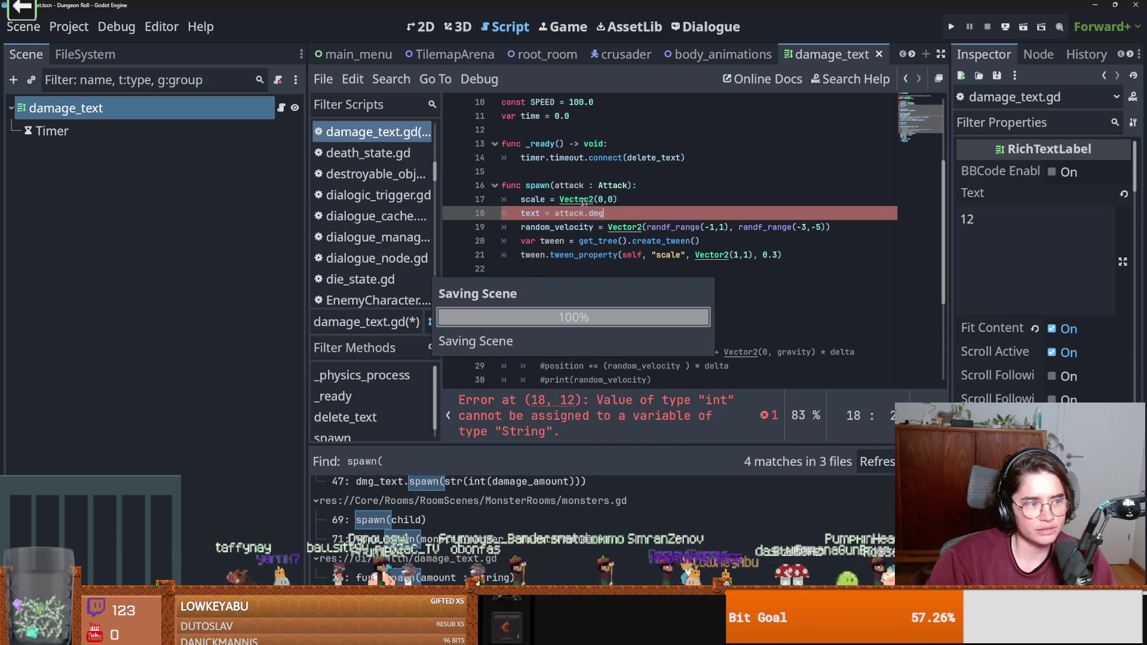
pyautogui.doubleClick(570, 185)
pyautogui.hotkey('ctrl', 's')
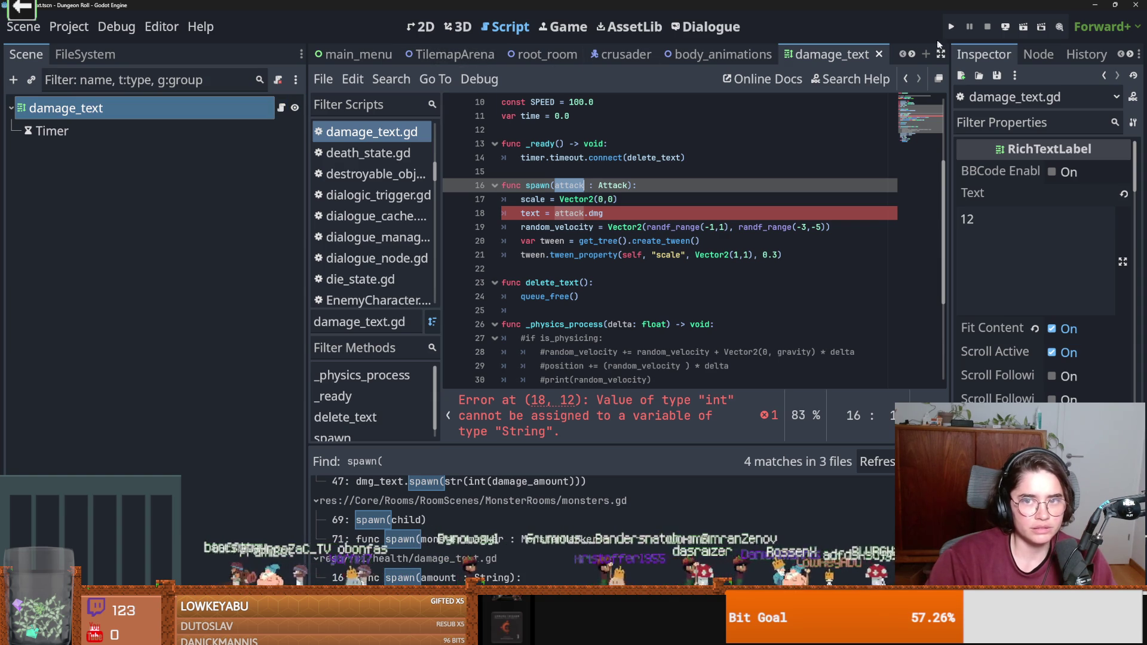
pyautogui.click(626, 55)
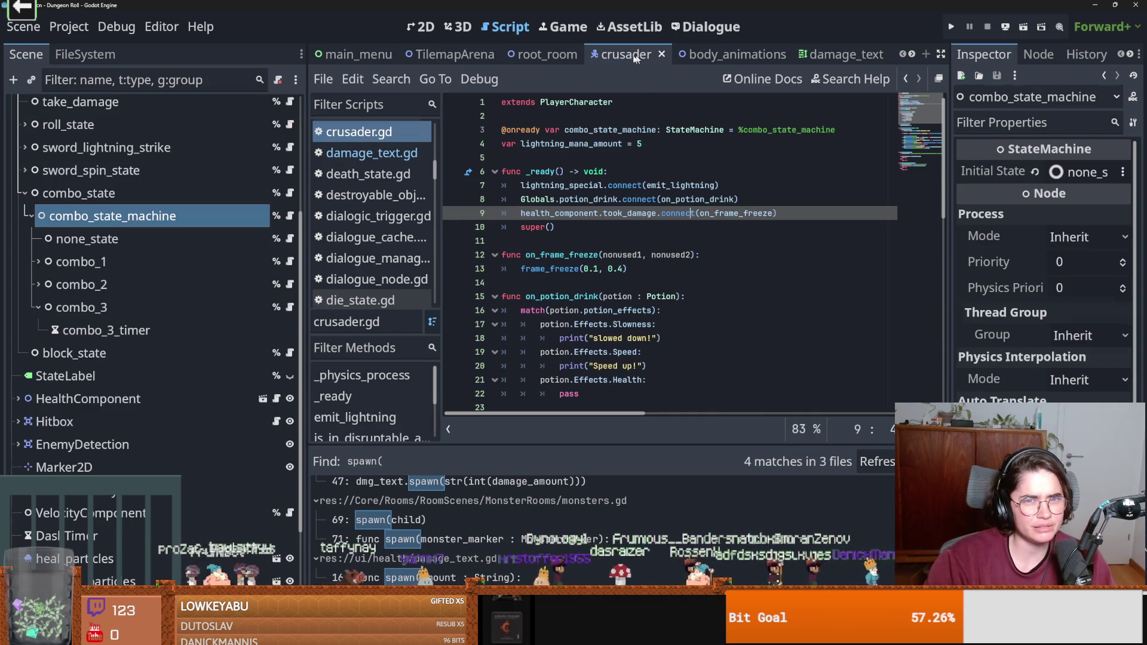
# Collapse the crusader's state nodes and open HealthComponent's health_component.gd script.
pyautogui.click(25, 382)
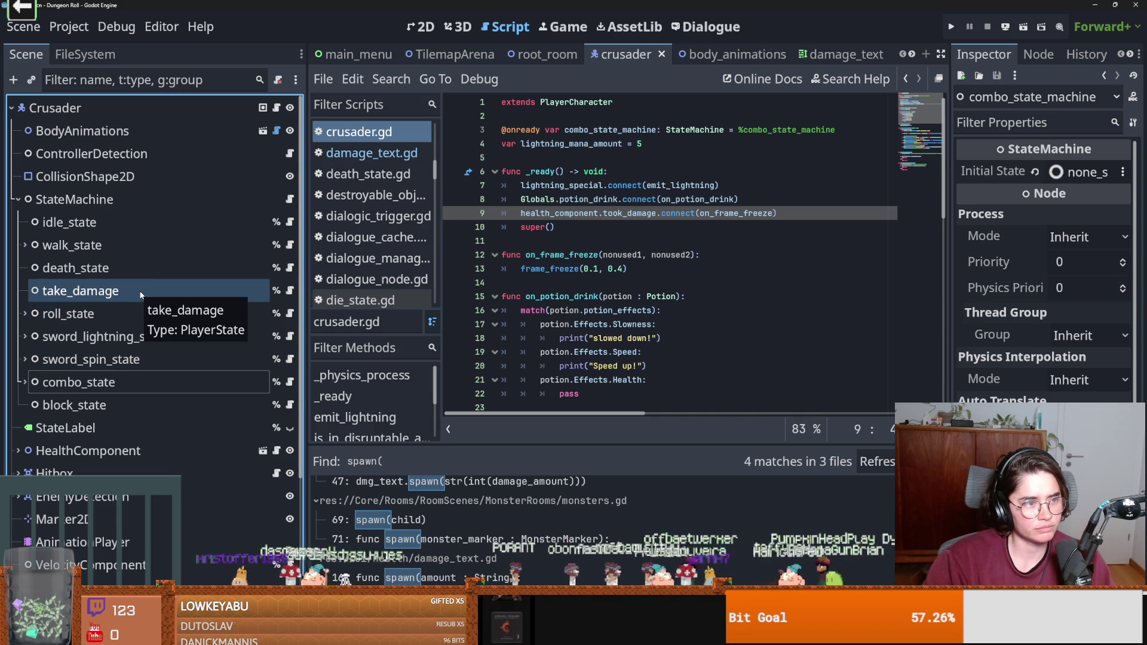
pyautogui.click(17, 199)
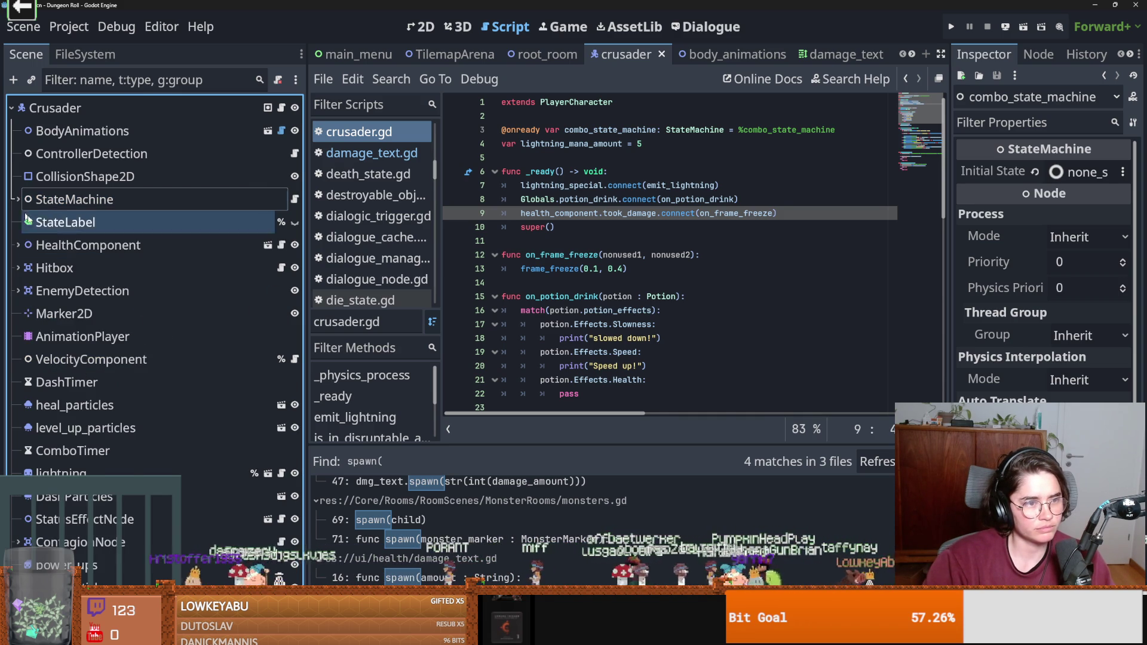
pyautogui.click(282, 245)
# Change the hurt function's damage-text call on line 47 to dmg_text.spawn(attack).
pyautogui.click(626, 297)
pyautogui.doubleClick(564, 213)
pyautogui.scroll(-4, 638, 338)
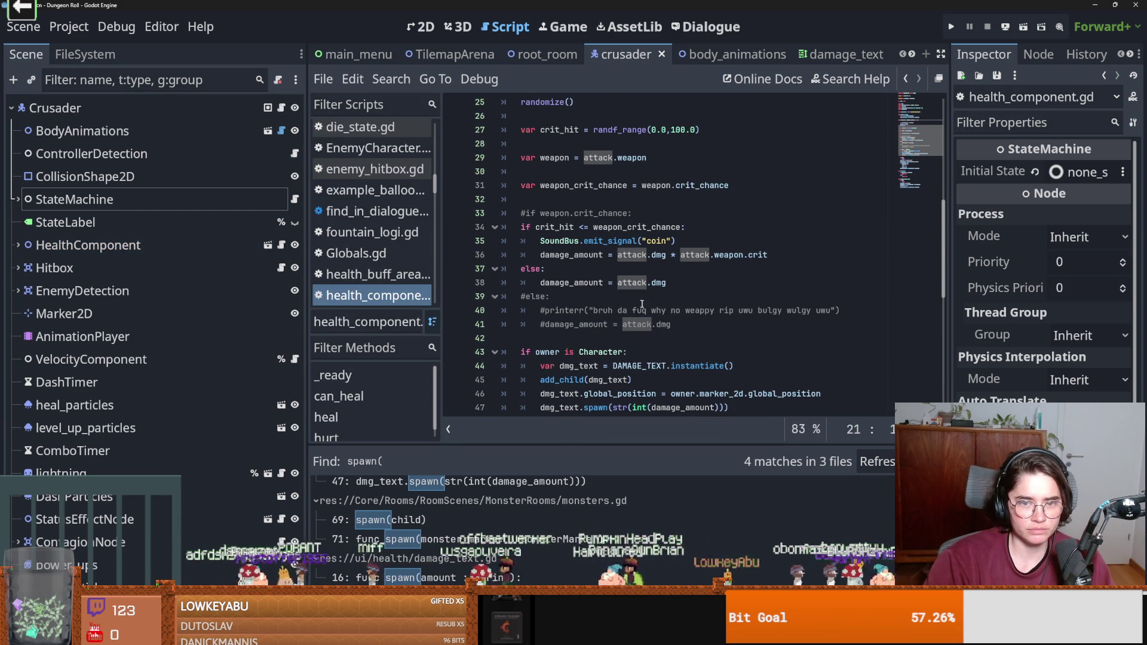
pyautogui.scroll(-3, 643, 297)
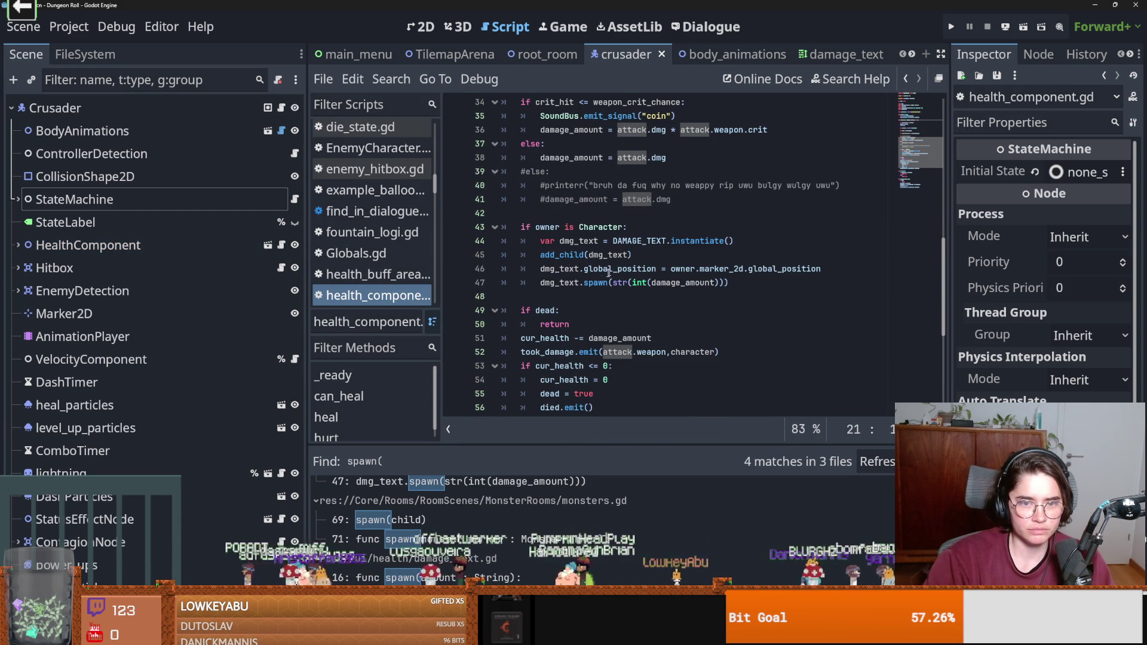
pyautogui.moveTo(613, 284); pyautogui.dragTo(726, 283)
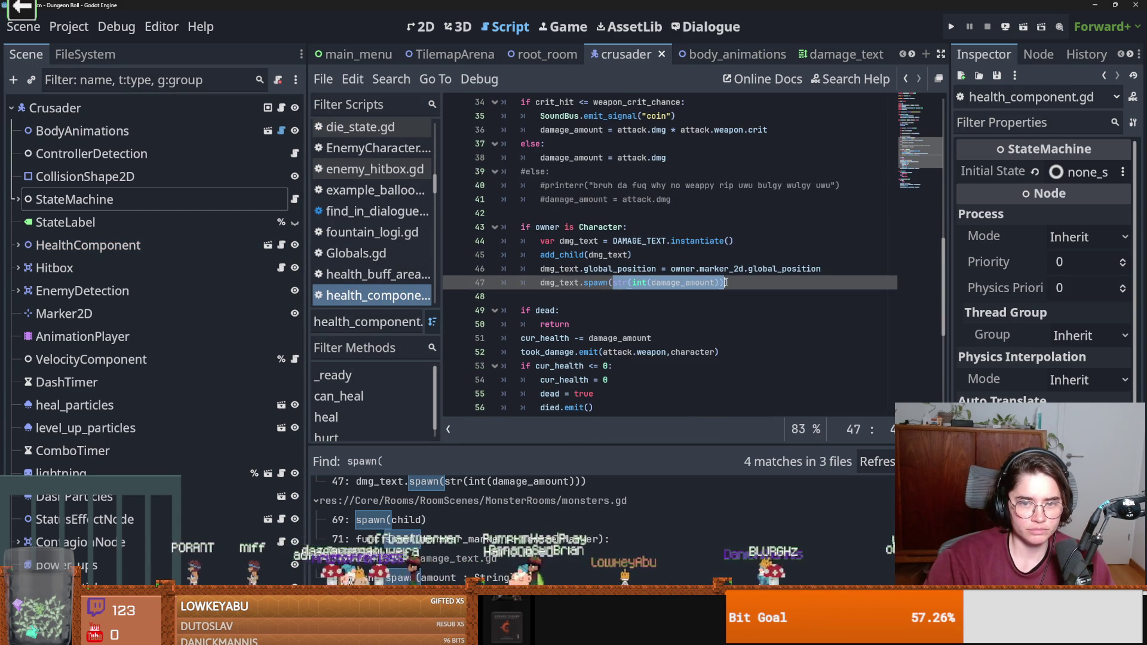
pyautogui.write('attack')
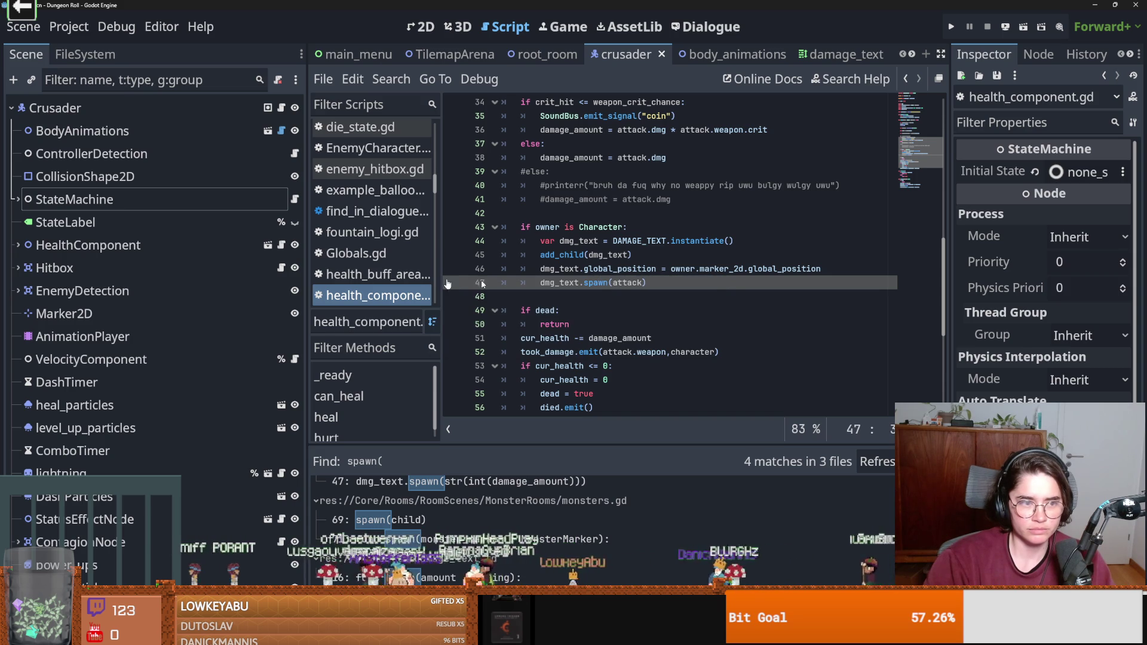
# In the damage_text script, wrap the damage on line 18 as str(int(attack.dmg)).
pyautogui.click(834, 55)
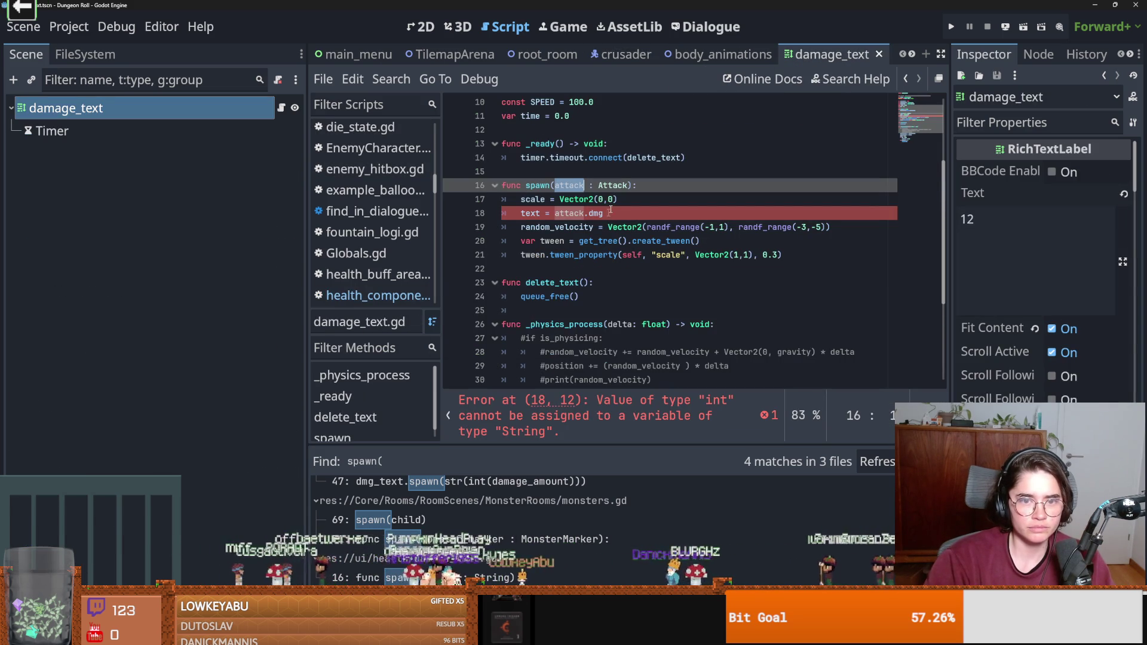
pyautogui.click(556, 213)
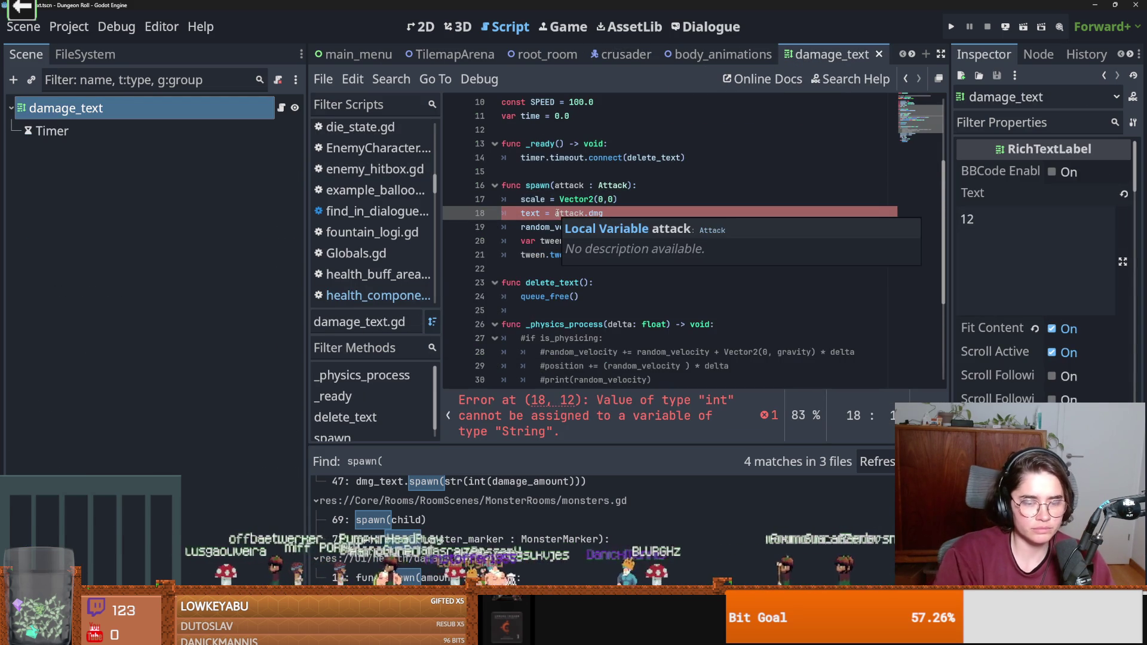
pyautogui.write('str')
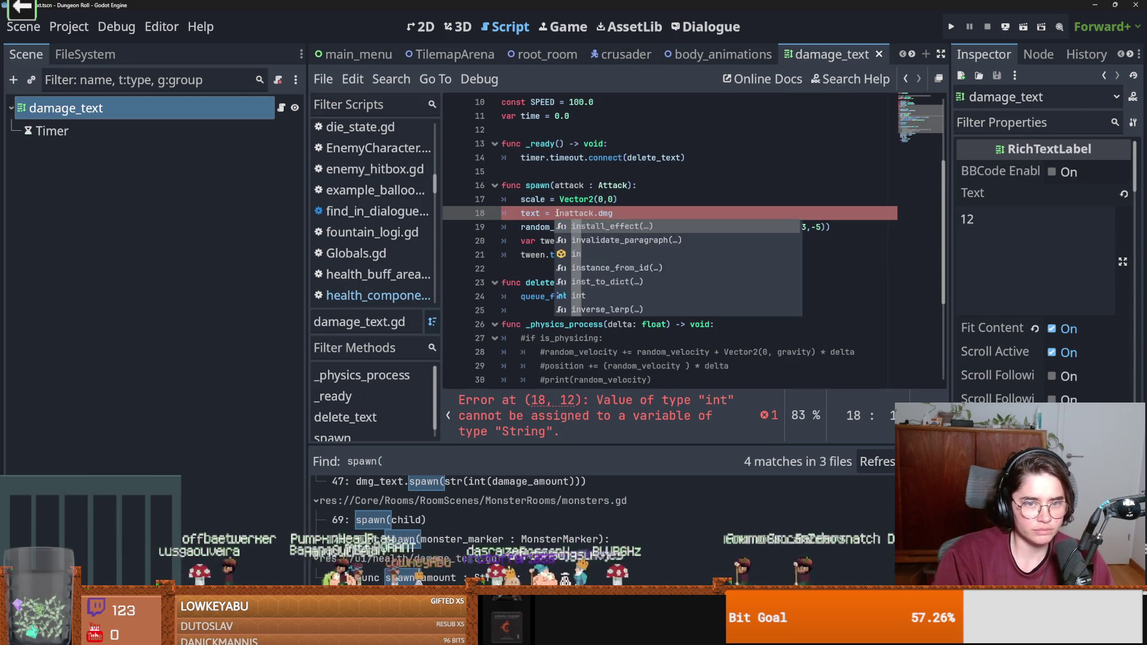
pyautogui.write('(')
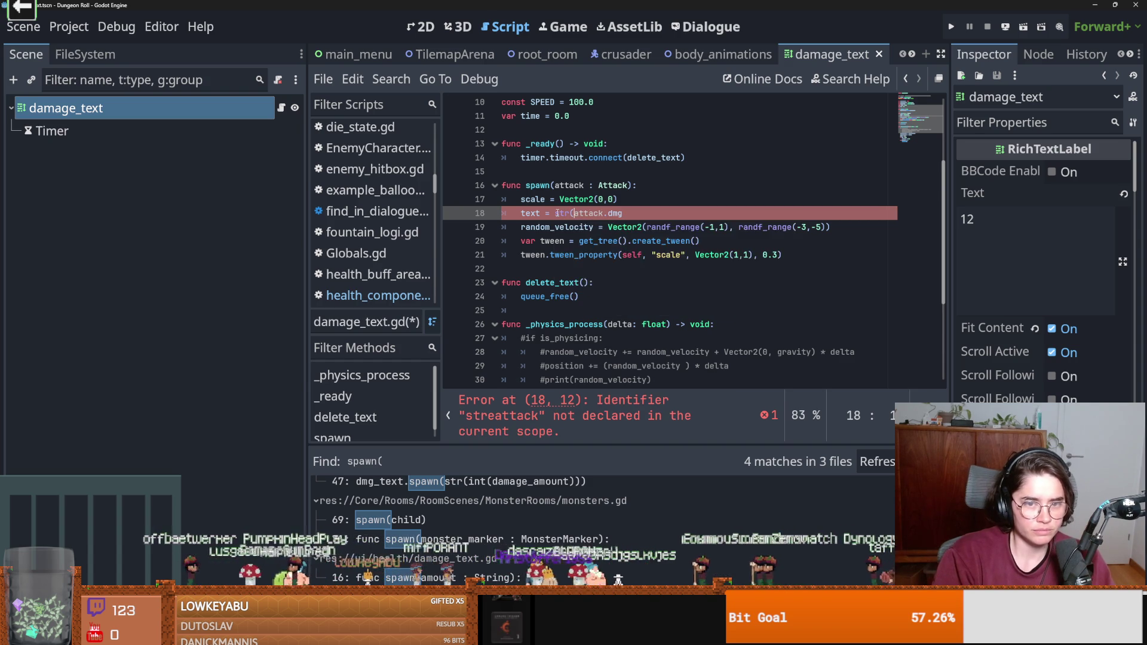
pyautogui.press('Right')
pyautogui.press('Right')
pyautogui.press('Right')
pyautogui.press('Right')
pyautogui.press('Right')
pyautogui.write(')')
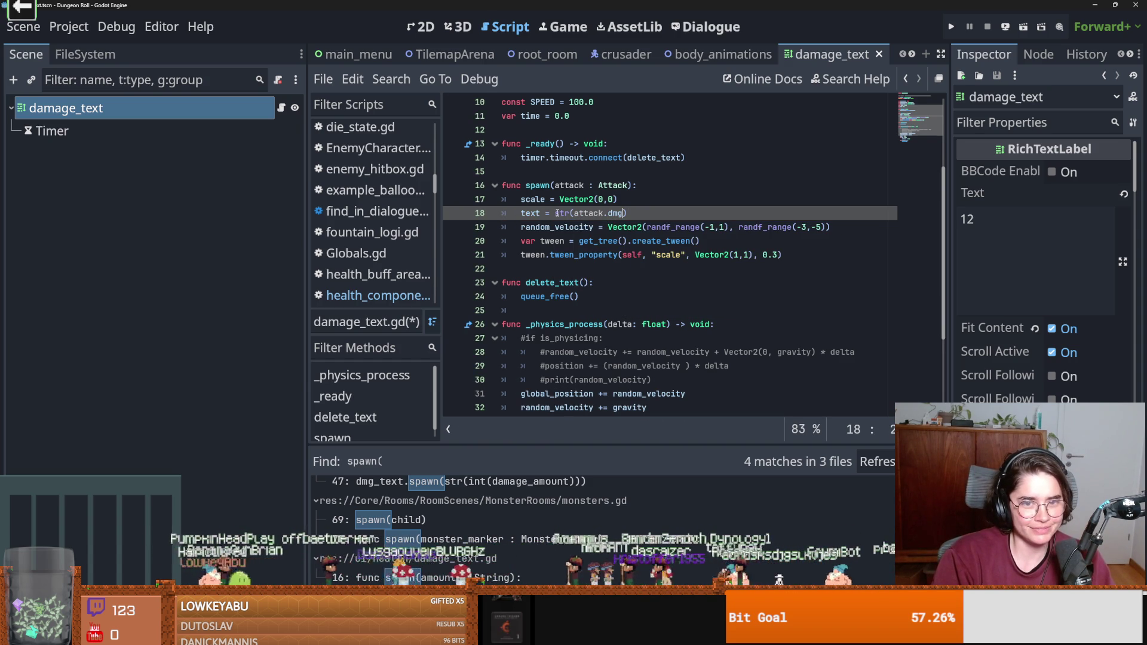
pyautogui.write('int(')
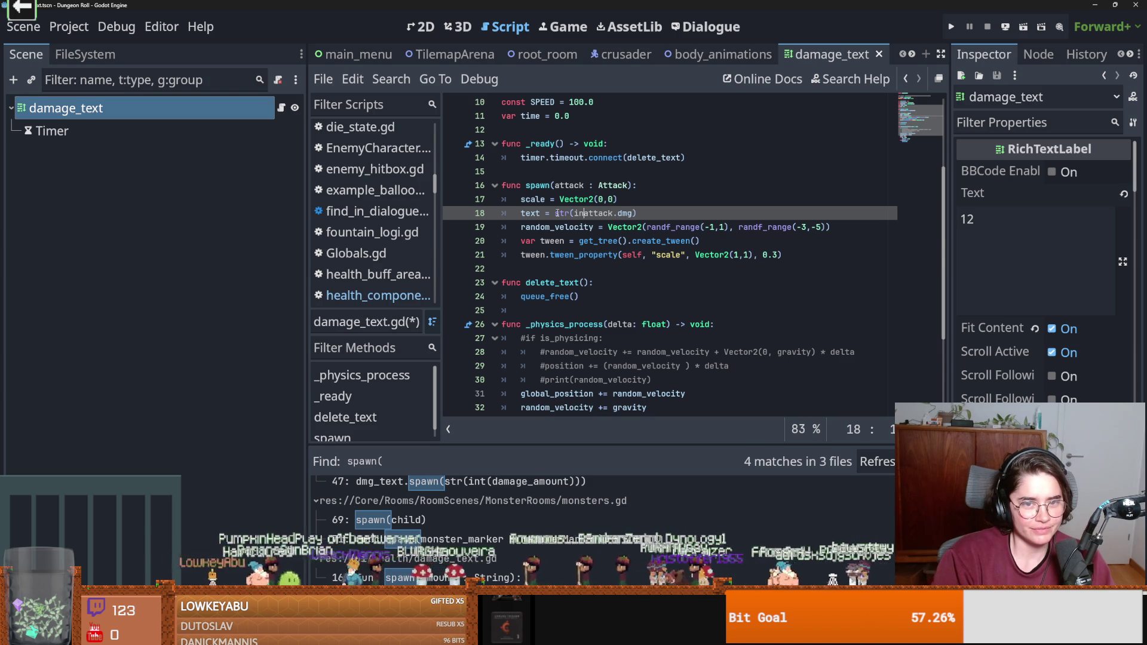
pyautogui.press('End')
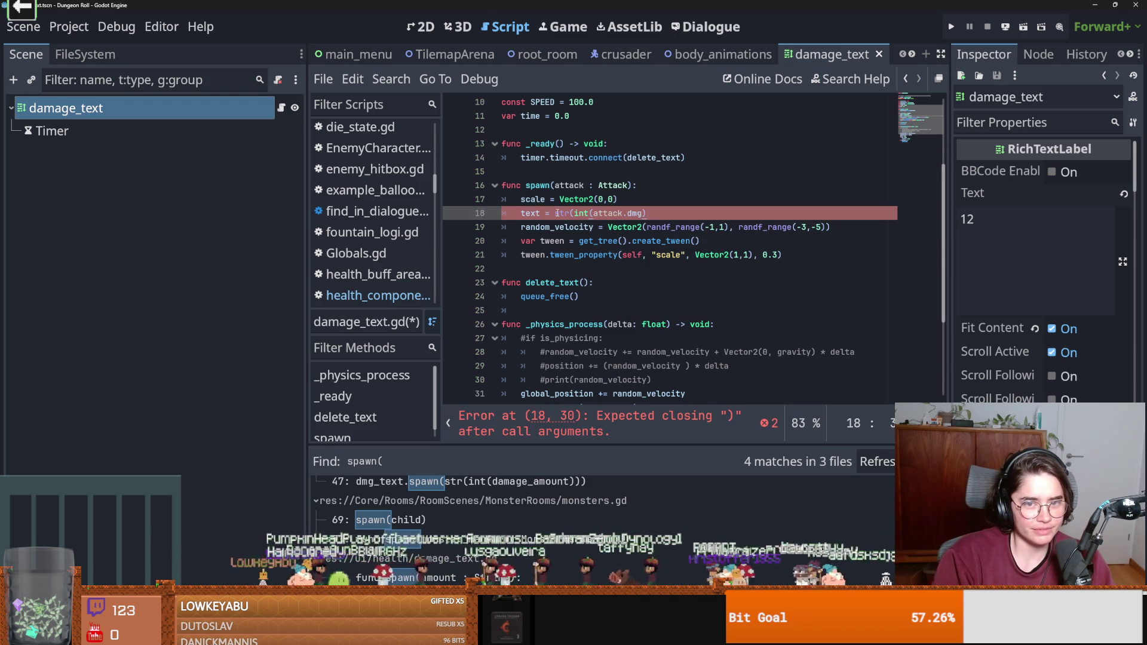
pyautogui.write(')')
# Save the script and the damage_text scene, then launch the game to test damage numbers.
pyautogui.hotkey('ctrl', 's')
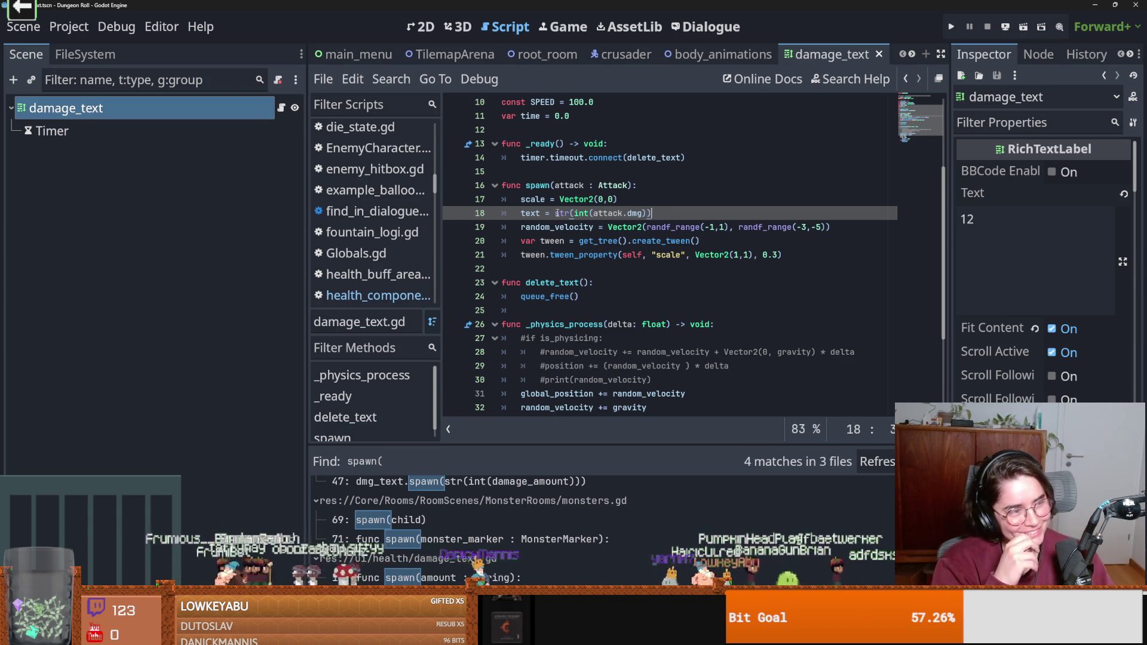
pyautogui.hotkey('ctrl', 's')
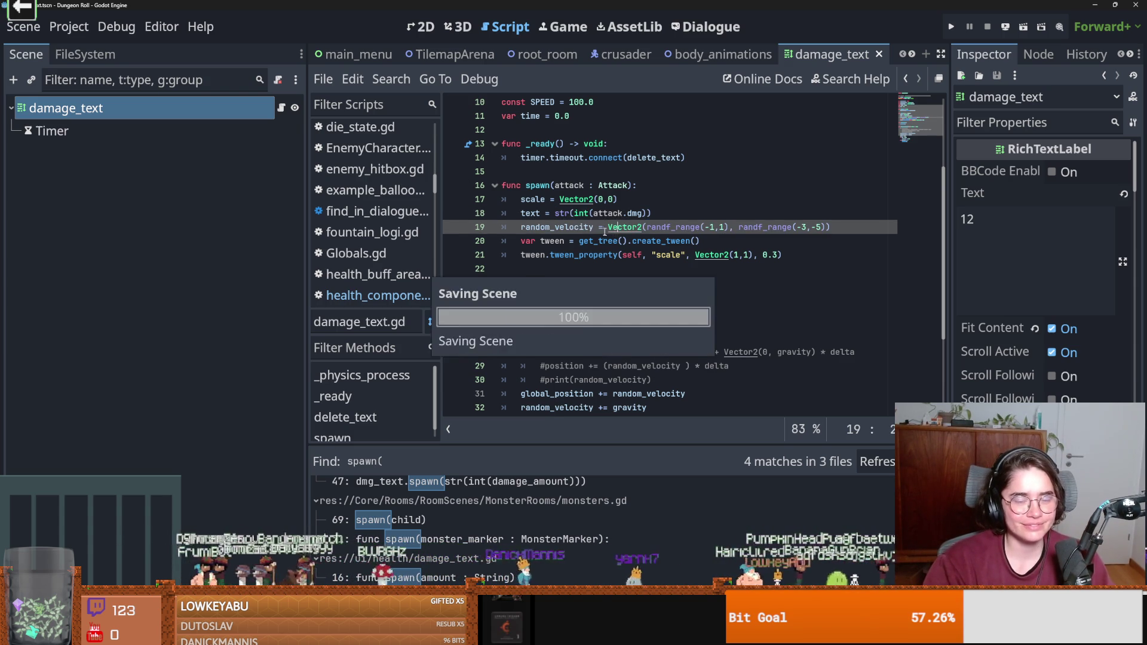
pyautogui.click(952, 27)
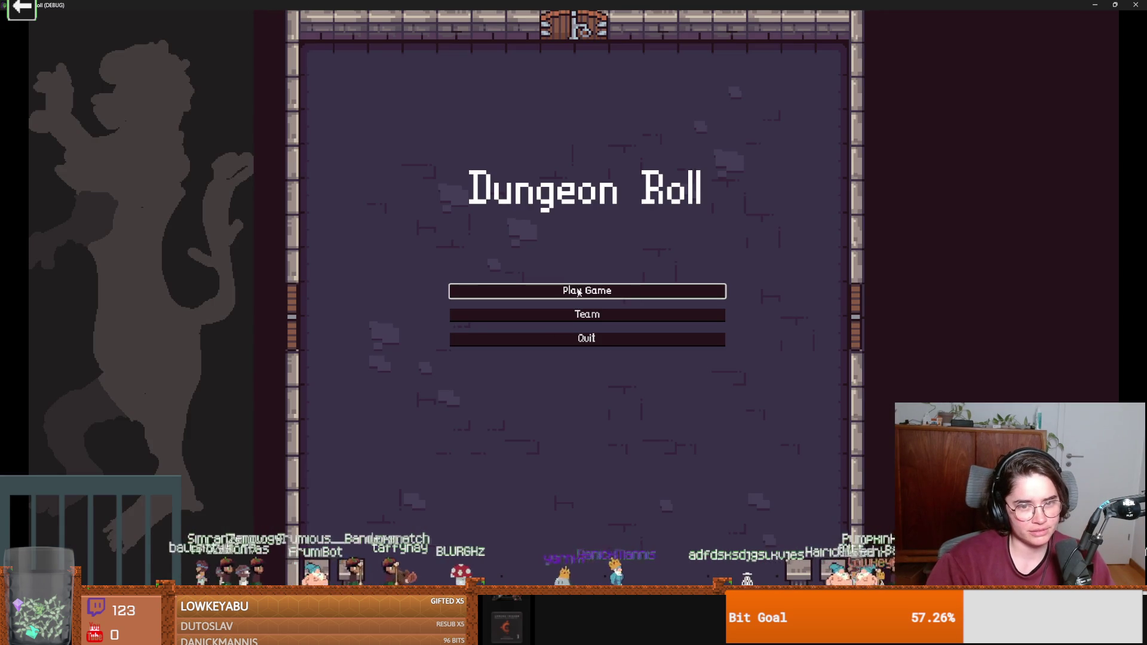
pyautogui.click(570, 291)
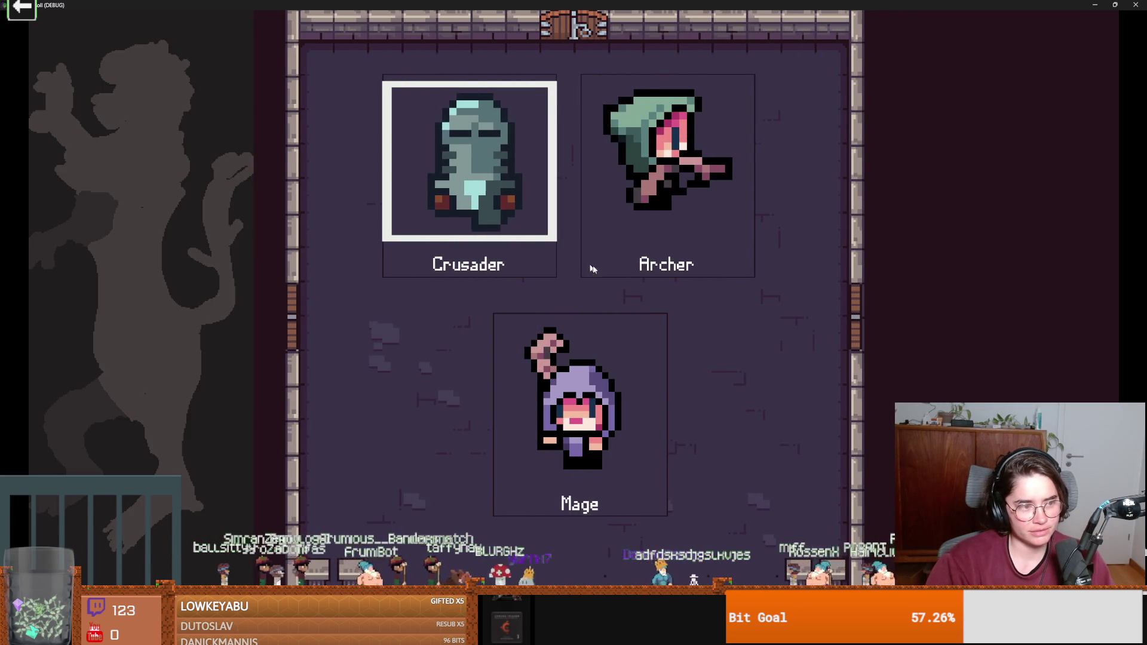
pyautogui.click(540, 253)
pyautogui.press('d')
pyautogui.click(686, 265)
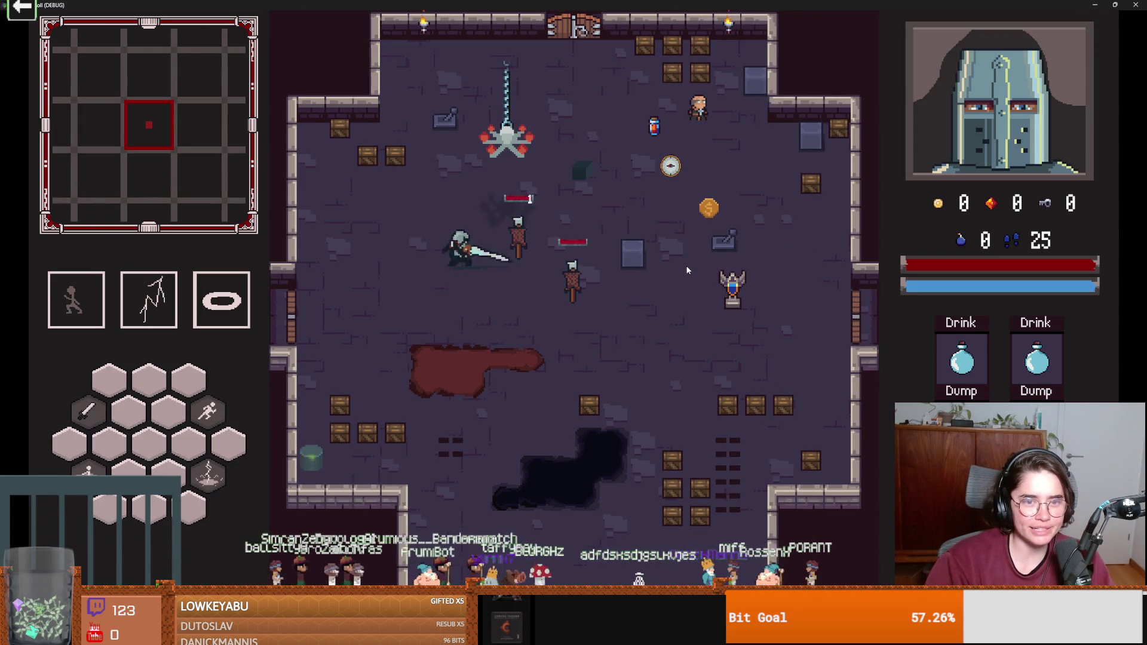
pyautogui.click(539, 248)
pyautogui.click(536, 248)
pyautogui.press('a')
pyautogui.click(525, 255)
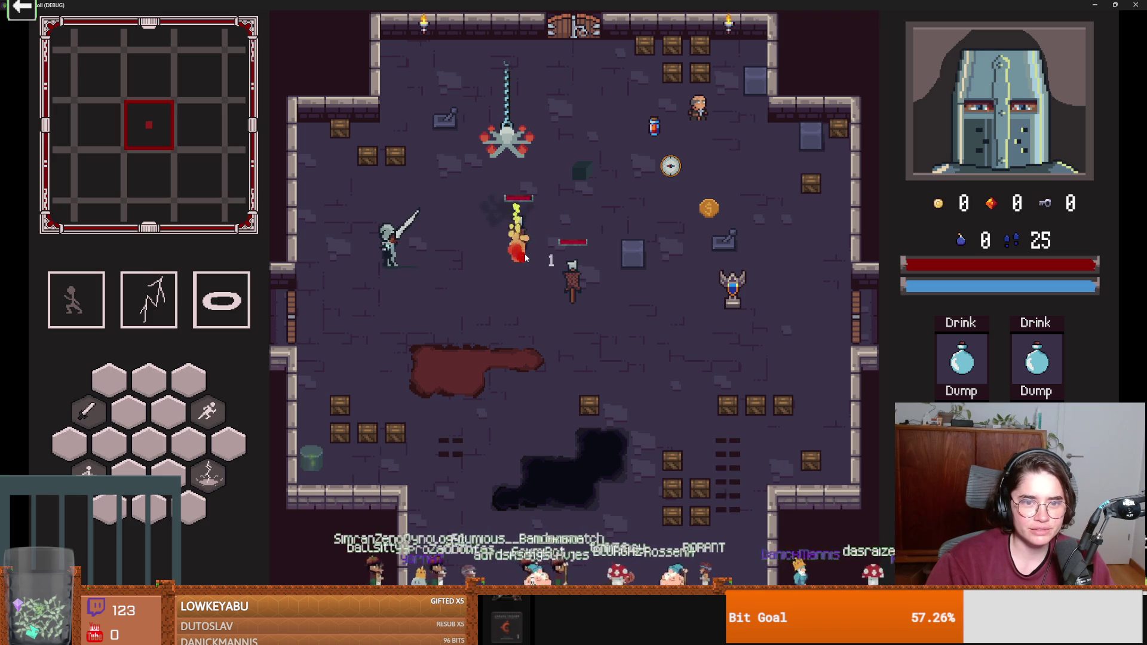
pyautogui.hotkey('alt', 'Tab')
pyautogui.press('F5')
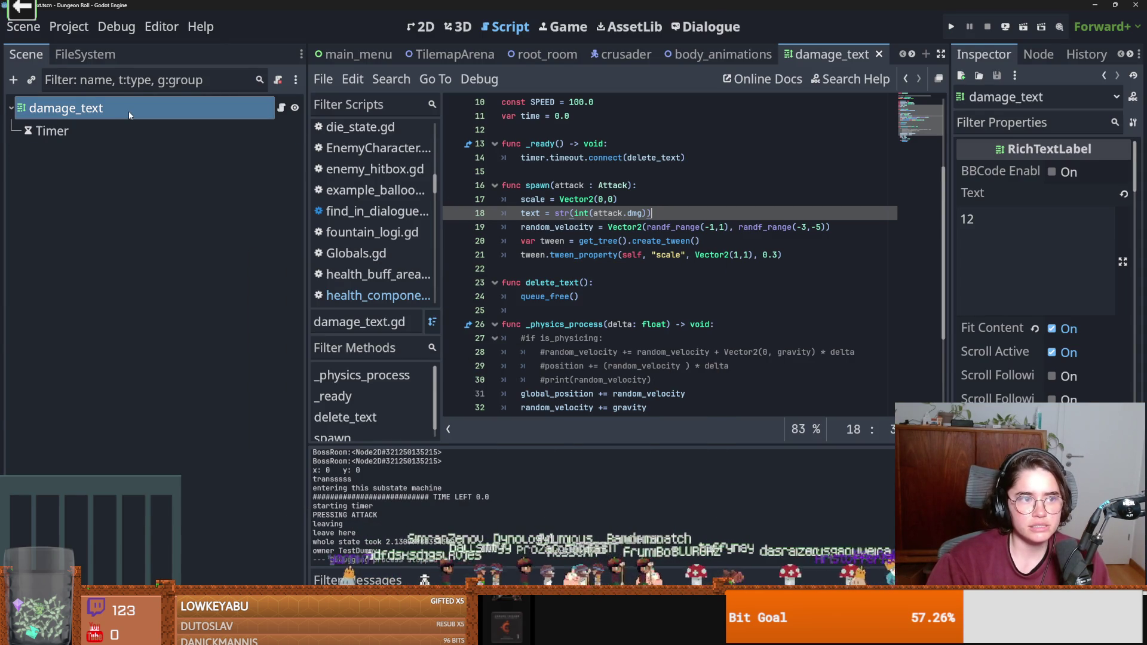
# Add an empty line 19 after the text assignment, discarding a half-typed text_colo.
pyautogui.press('Return')
pyautogui.write('text_colo')
pyautogui.press('BackSpace')
pyautogui.press('BackSpace')
pyautogui.press('BackSpace')
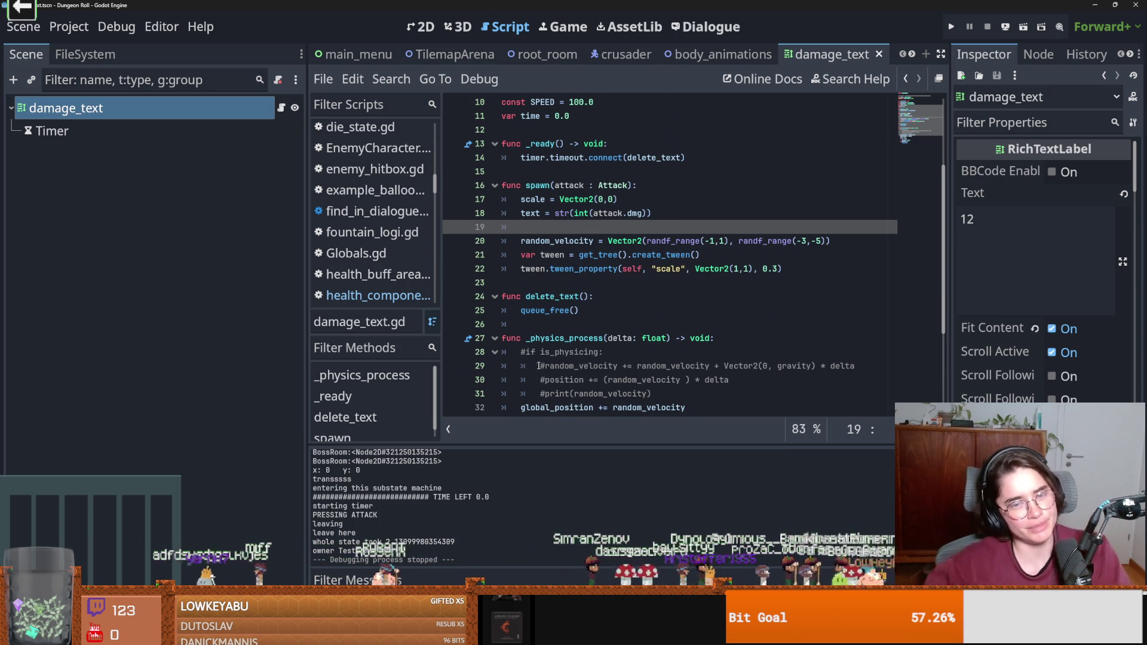
pyautogui.scroll(3, 537, 366)
# Open the RichTextLabel class reference and search it for 'color'.
pyautogui.keyDown('ctrl'); pyautogui.click(570, 102); pyautogui.keyUp('ctrl')
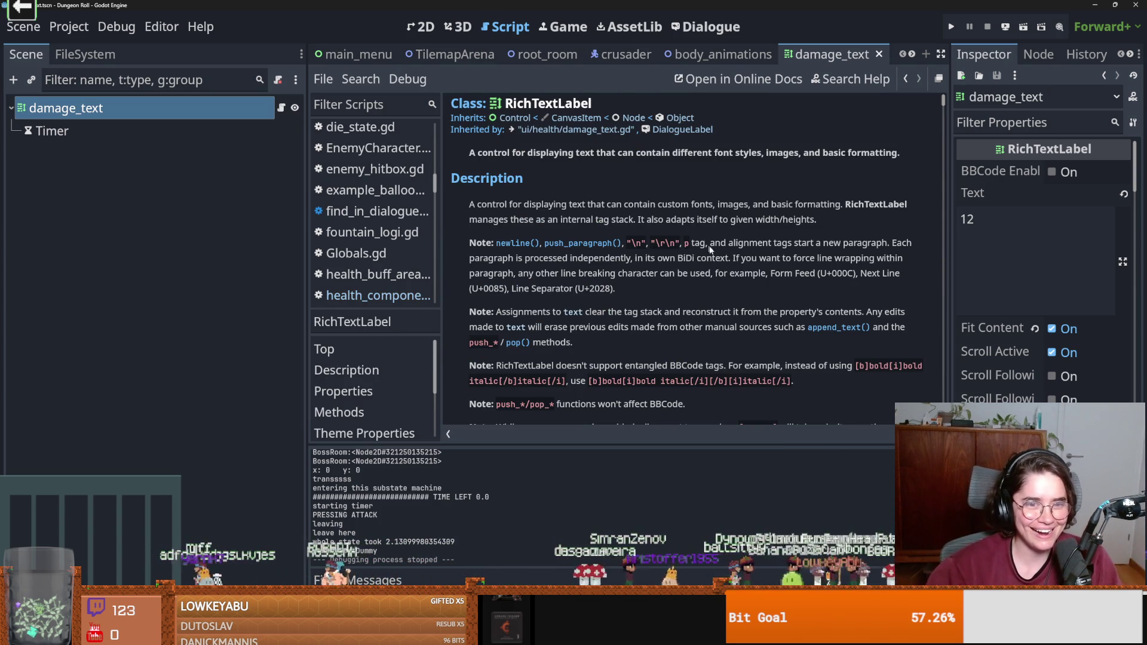
pyautogui.hotkey('ctrl', 'f')
pyautogui.write('color')
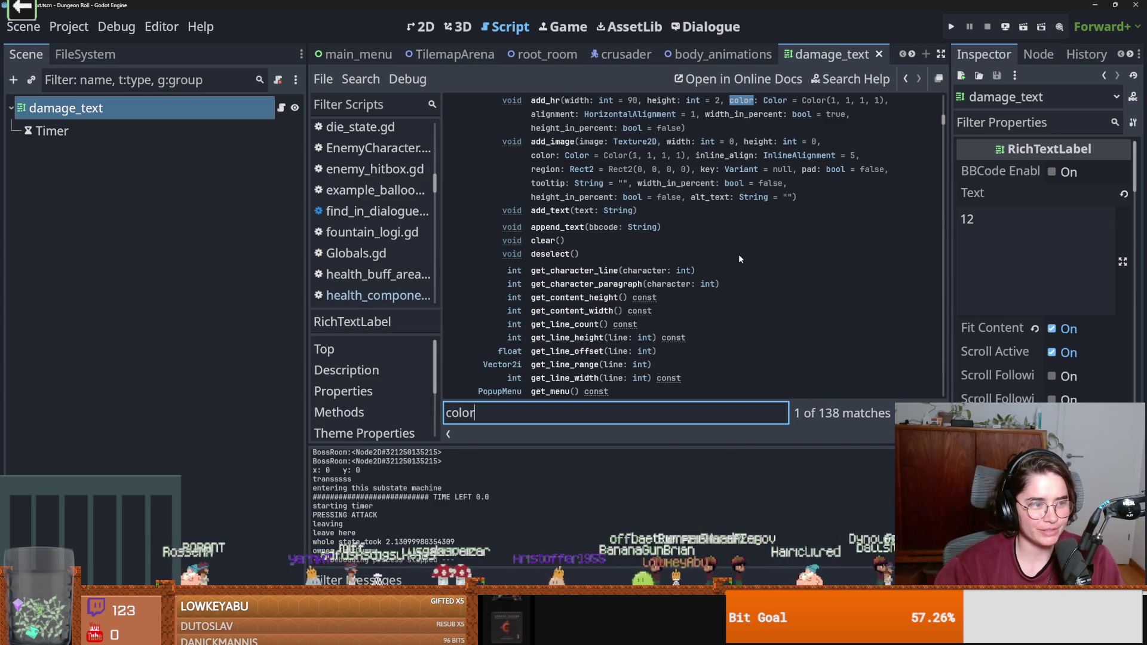
pyautogui.scroll(10, 788, 275)
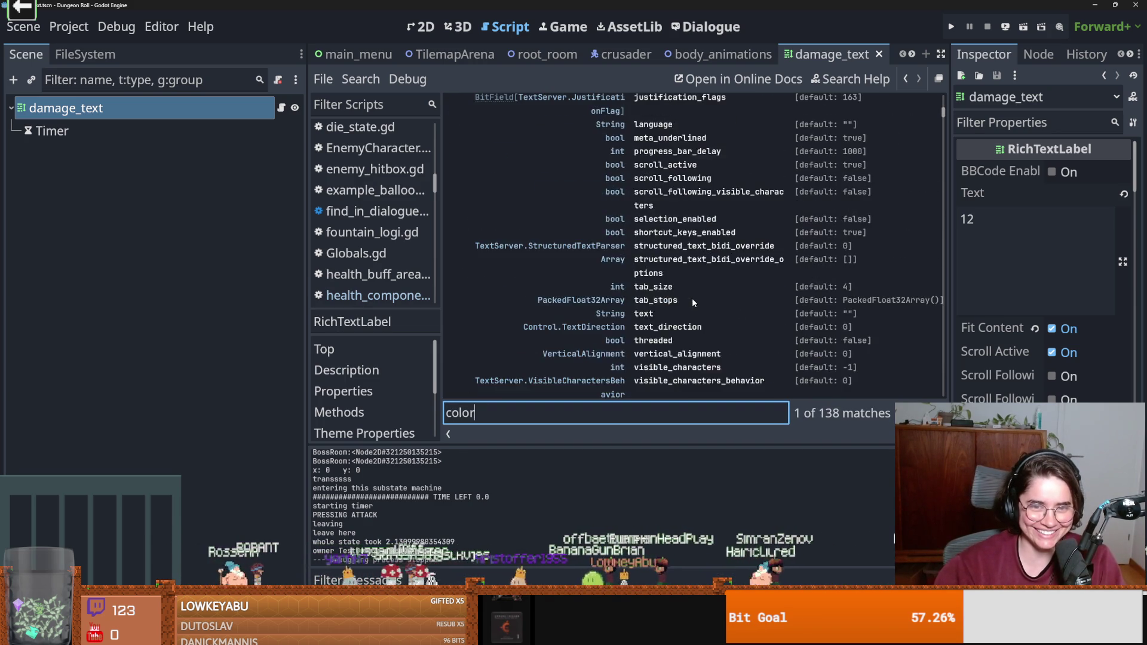
pyautogui.scroll(-10, 692, 299)
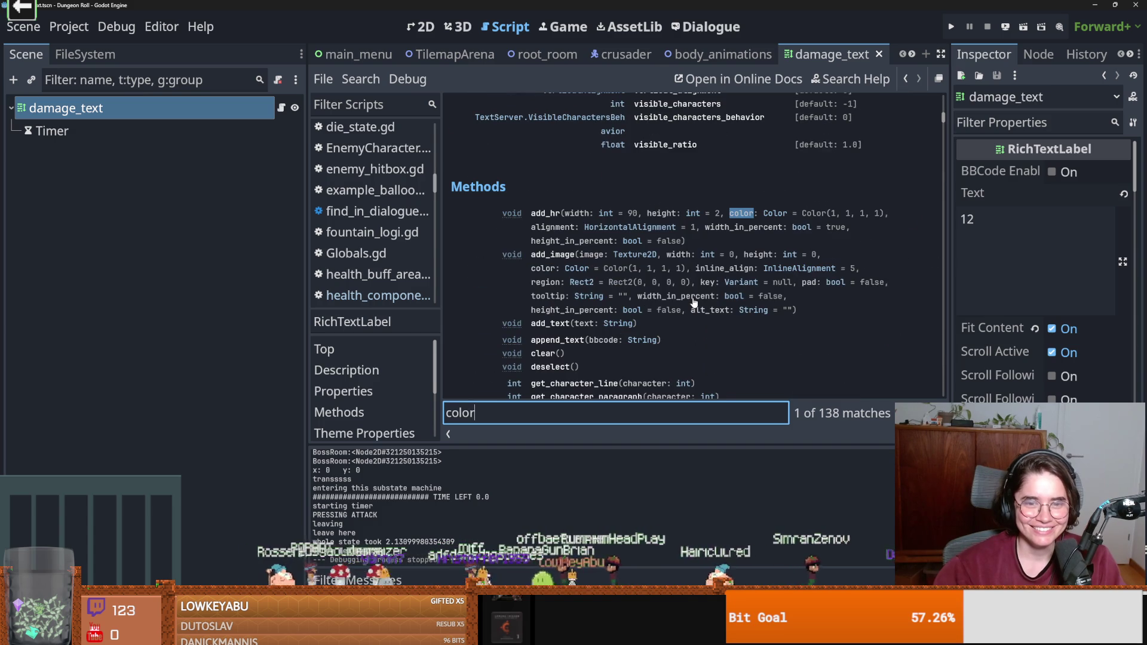
pyautogui.scroll(5, 693, 296)
pyautogui.scroll(-1, 694, 296)
pyautogui.scroll(2, 693, 296)
pyautogui.scroll(2, 693, 300)
pyautogui.scroll(4, 693, 301)
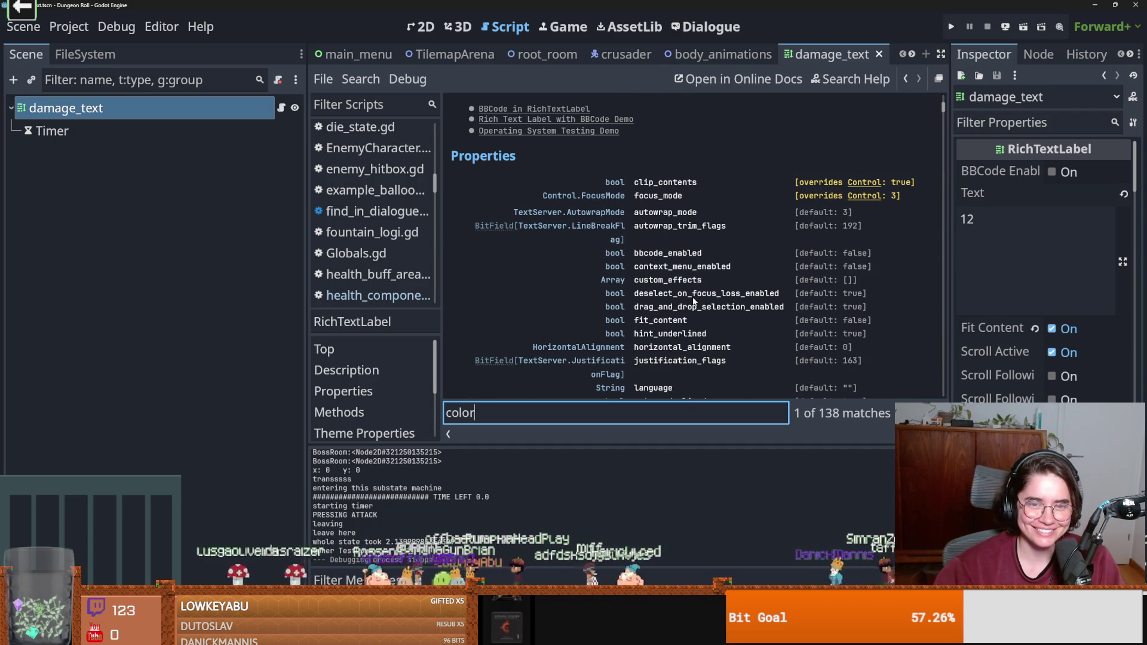
pyautogui.scroll(-20, 693, 300)
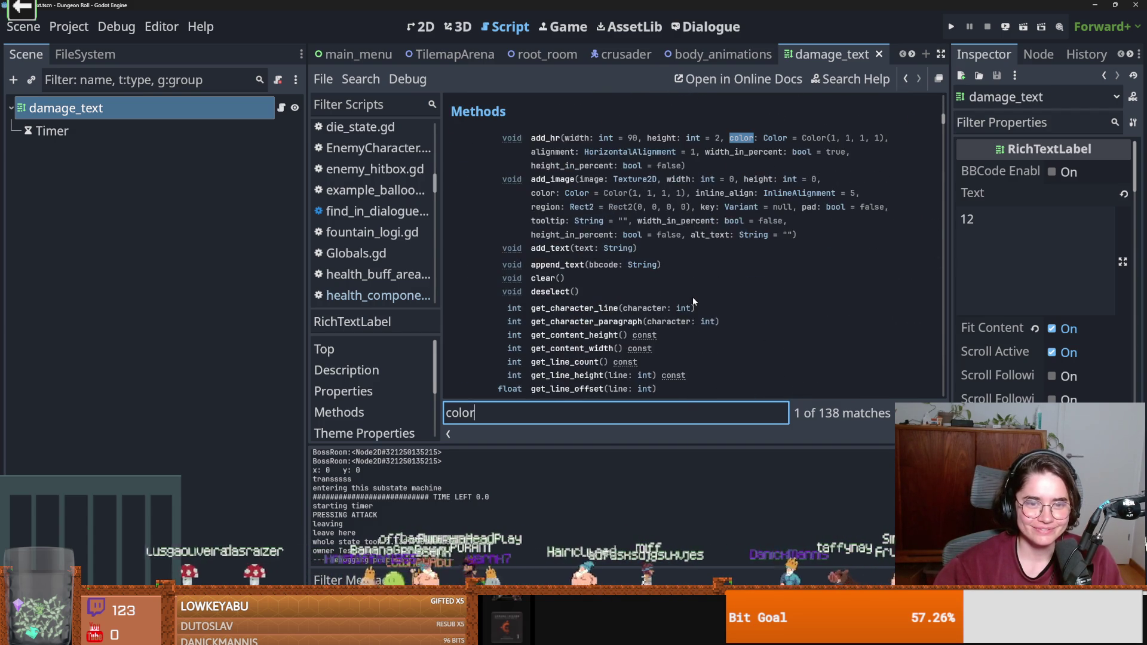
pyautogui.scroll(-6, 690, 298)
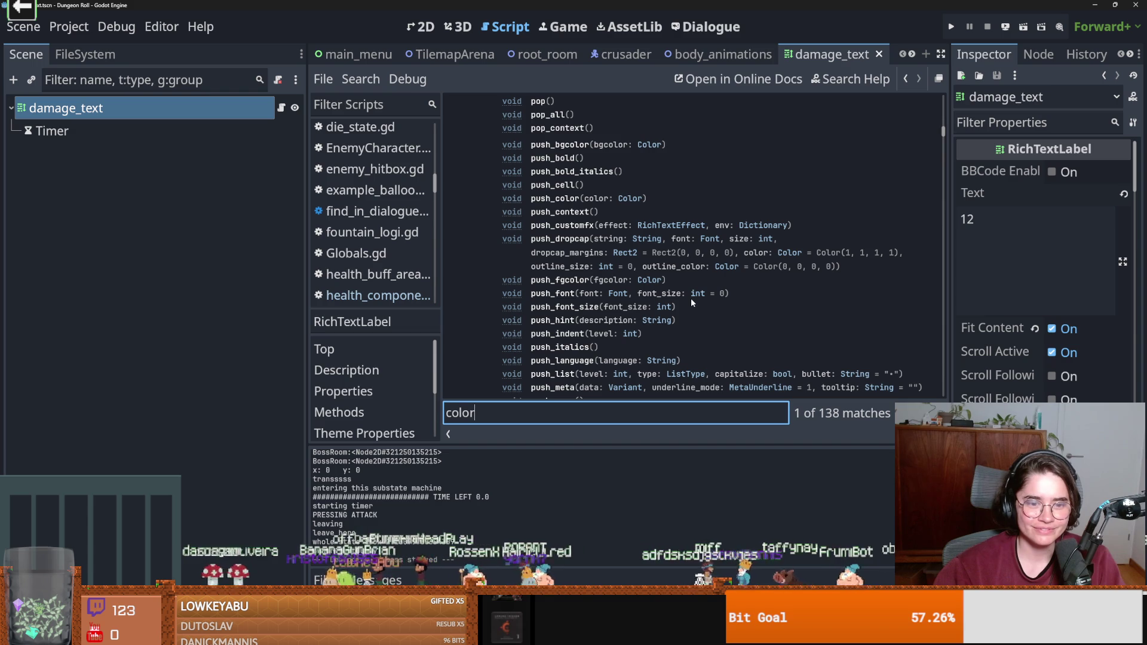
# Step through the 'color' matches past push_bgcolor and select the push_color(color: Color) signature.
pyautogui.press('Return')
pyautogui.press('Return')
pyautogui.scroll(4, 690, 394)
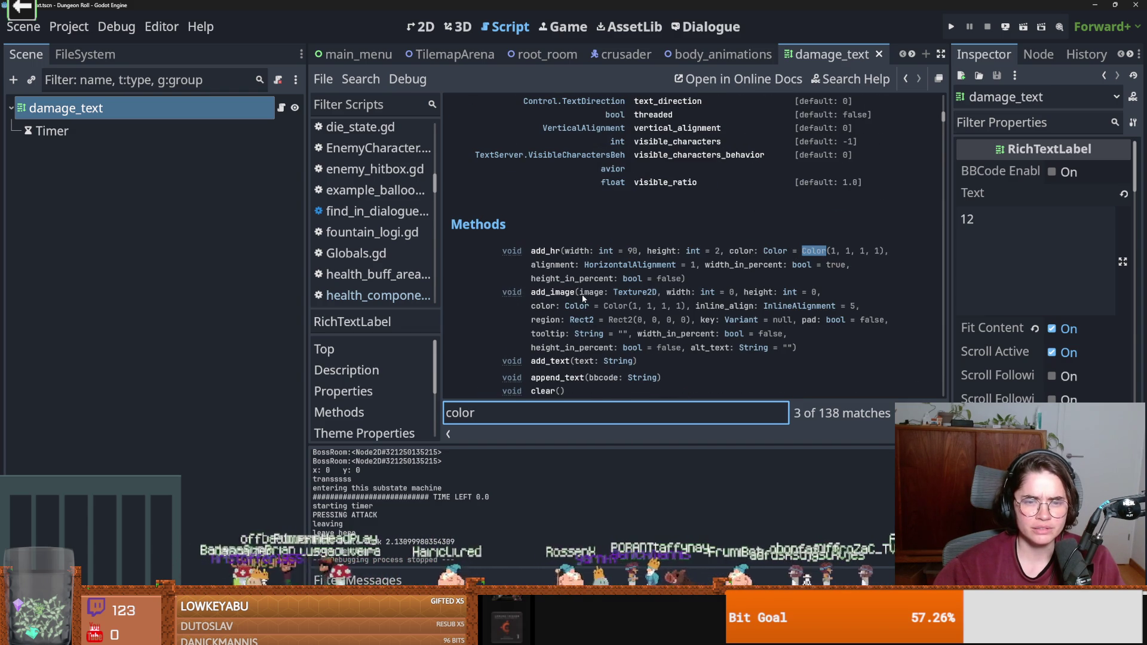
pyautogui.press('Return')
pyautogui.scroll(4, 582, 297)
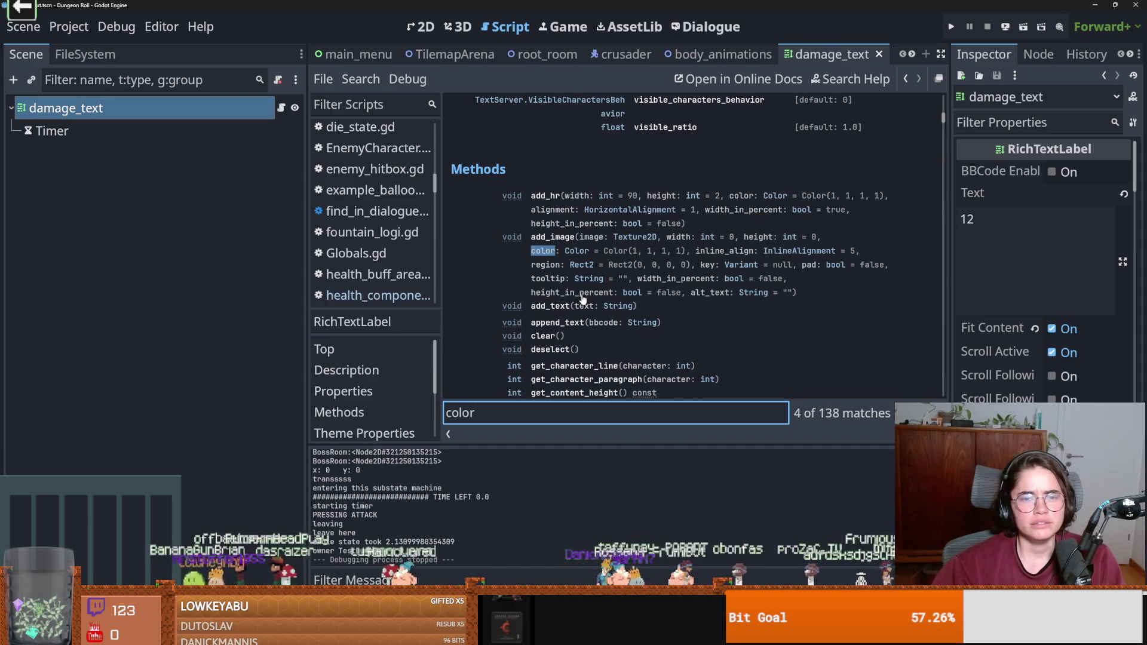
pyautogui.press('Return')
pyautogui.press('Return')
pyautogui.press('Return')
pyautogui.scroll(2, 582, 297)
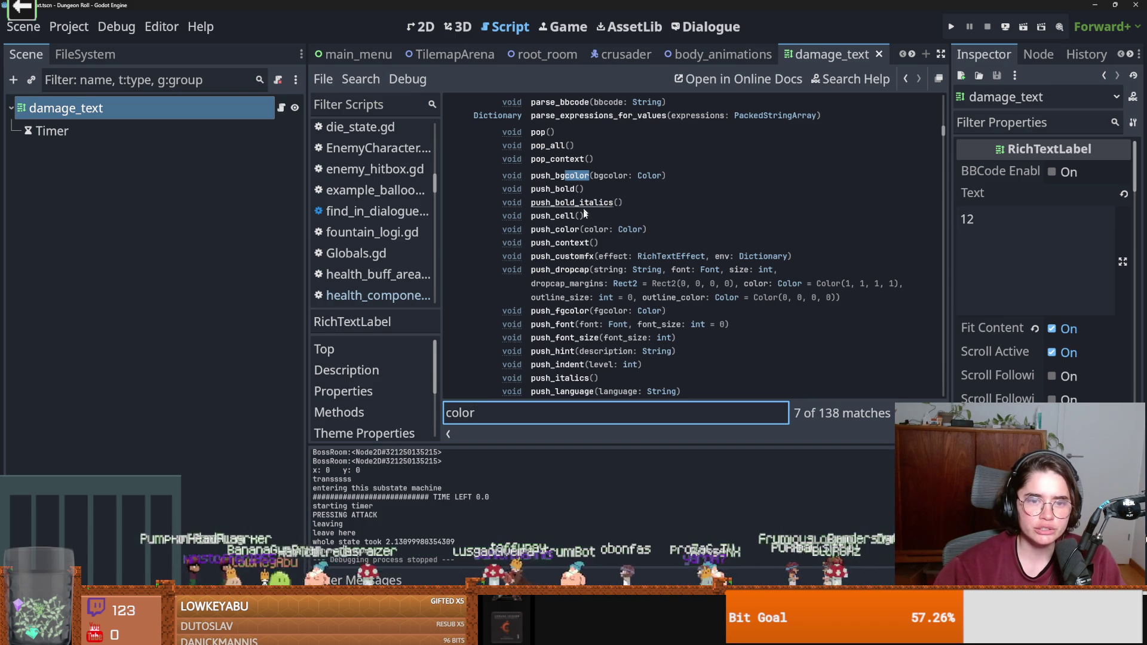
pyautogui.moveTo(651, 229); pyautogui.dragTo(509, 231)
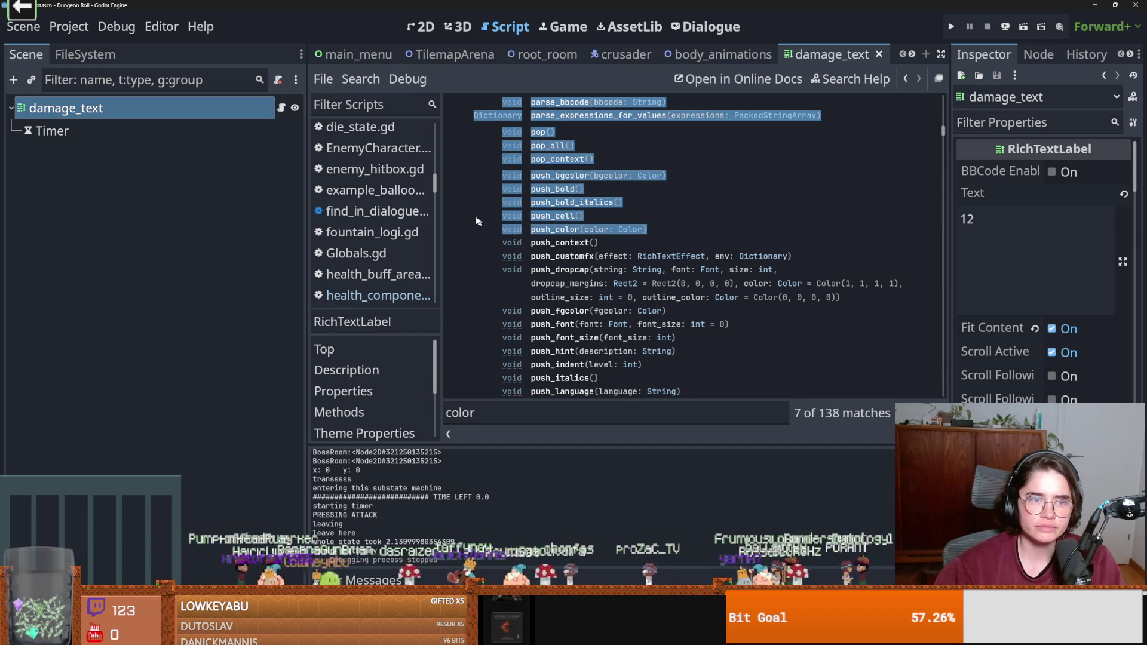
pyautogui.moveTo(676, 236); pyautogui.dragTo(529, 232)
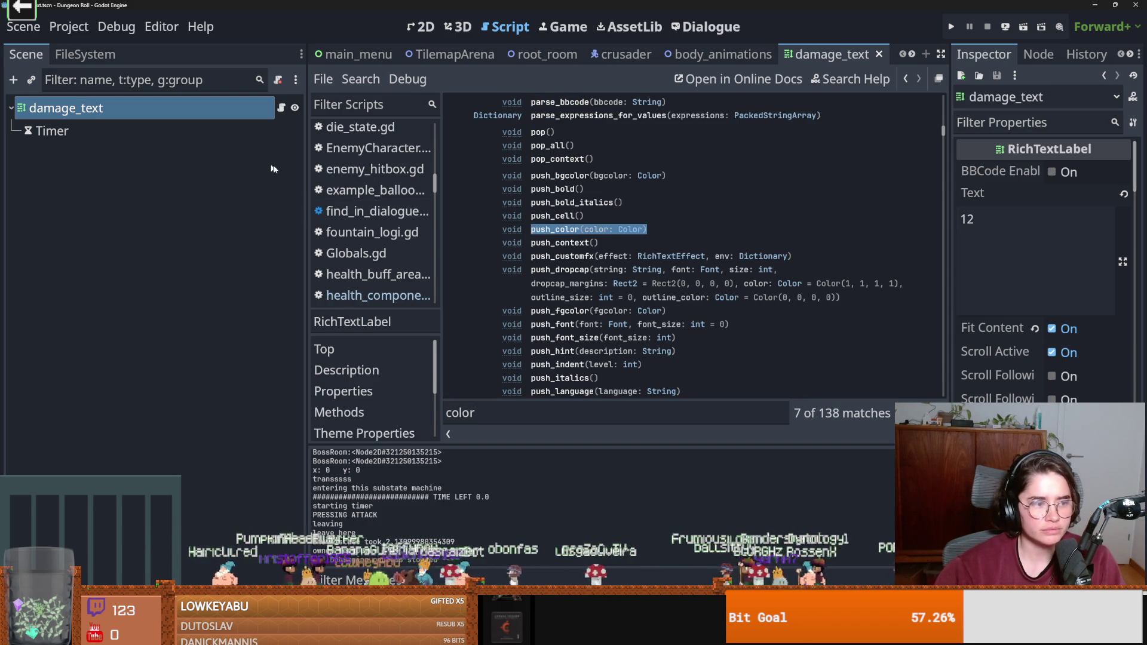
# Write push_color(attack.weapon.status_color) on line 19 of damage_text.gd.
pyautogui.click(282, 107)
pyautogui.scroll(-3, 553, 230)
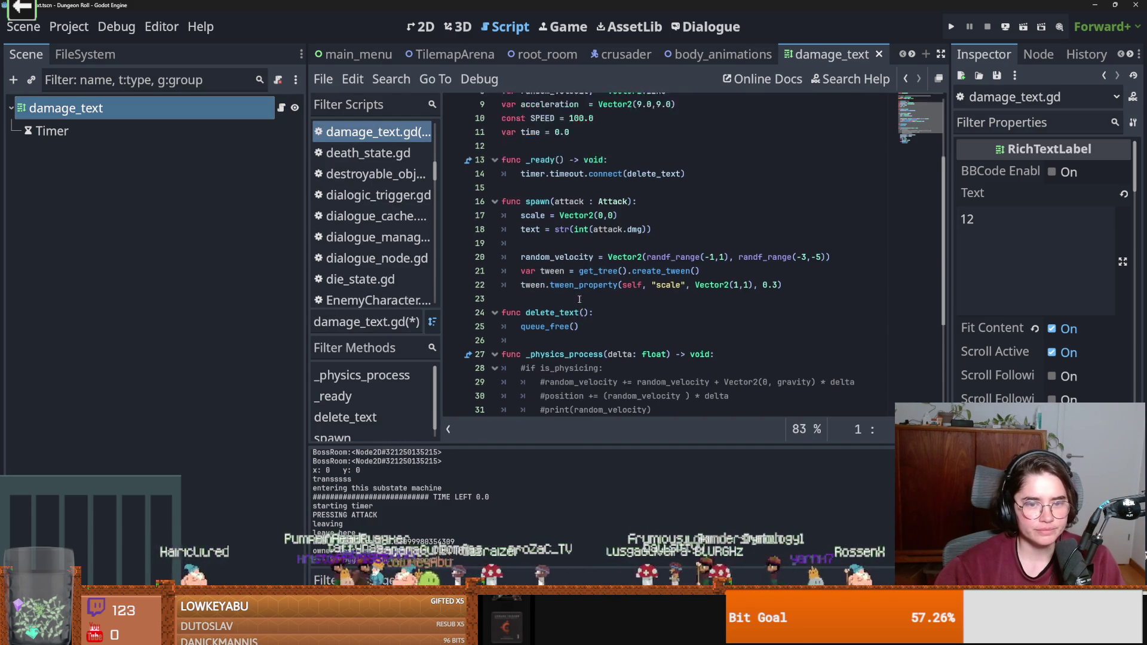
pyautogui.click(553, 229)
pyautogui.moveTo(644, 240)
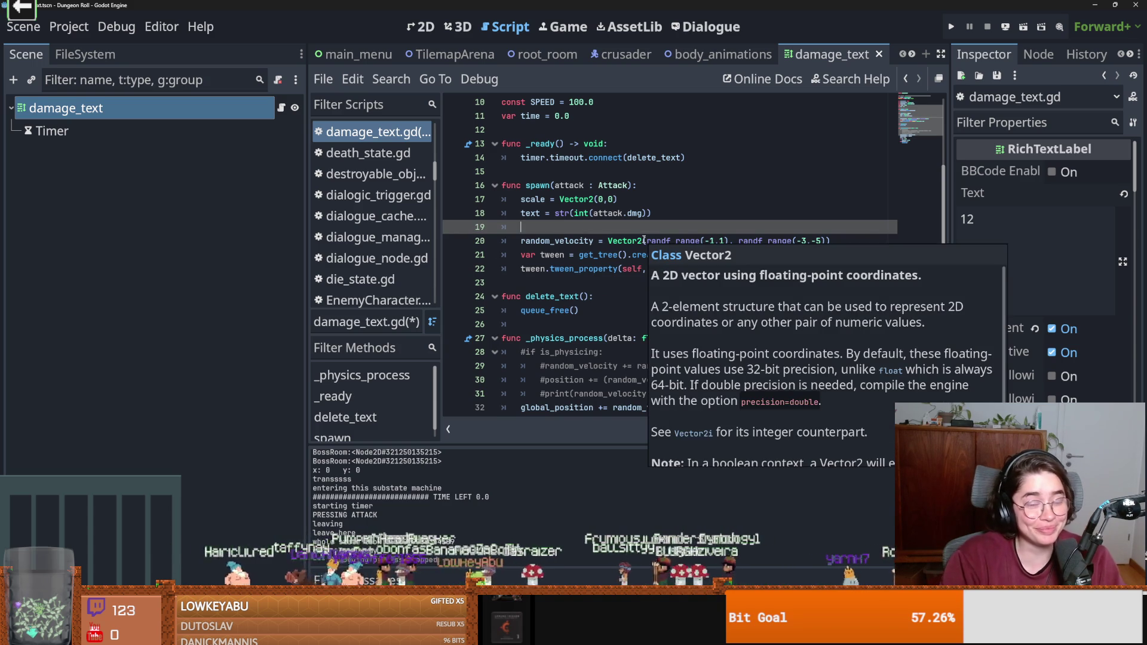
pyautogui.write('p')
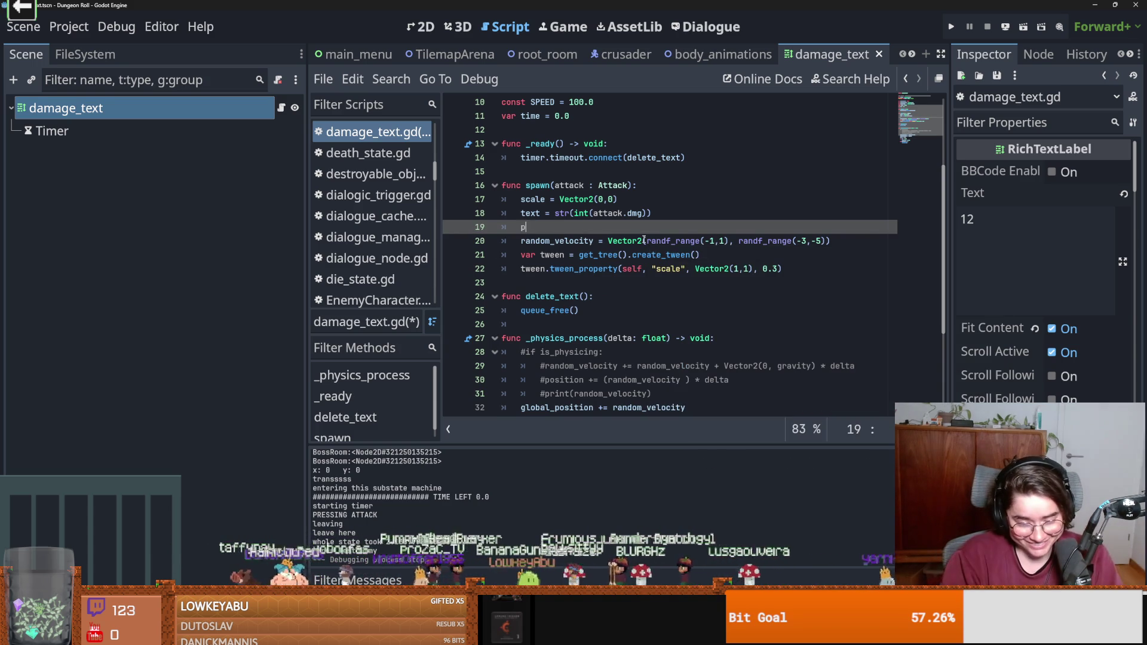
pyautogui.write('ush_colo')
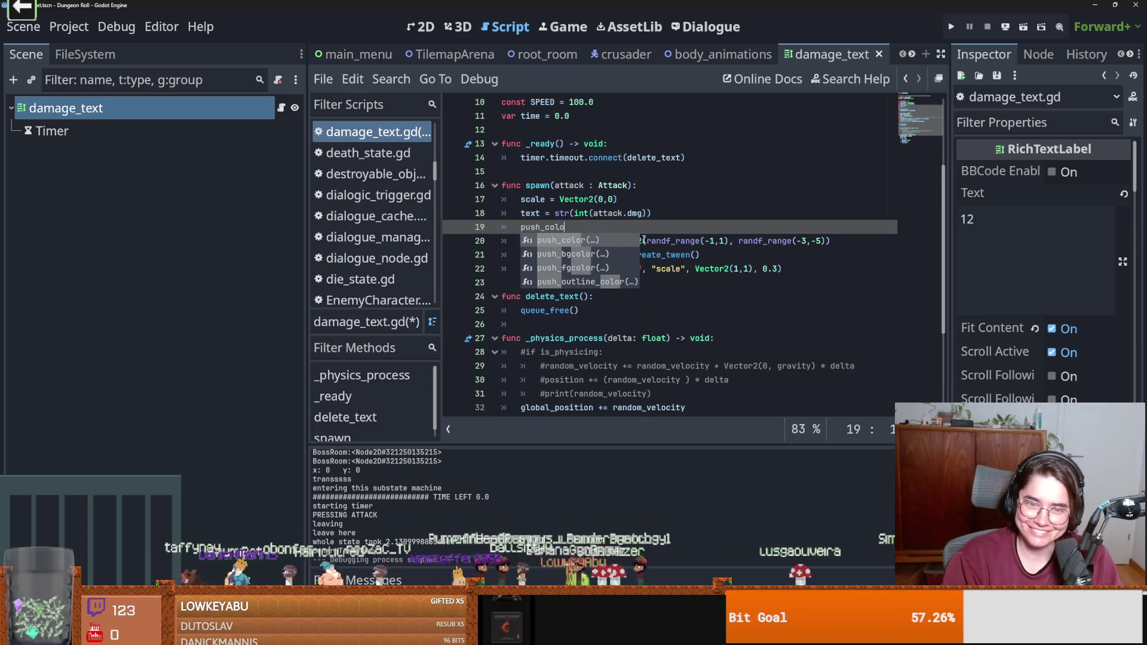
pyautogui.press('Return')
pyautogui.write('attack.')
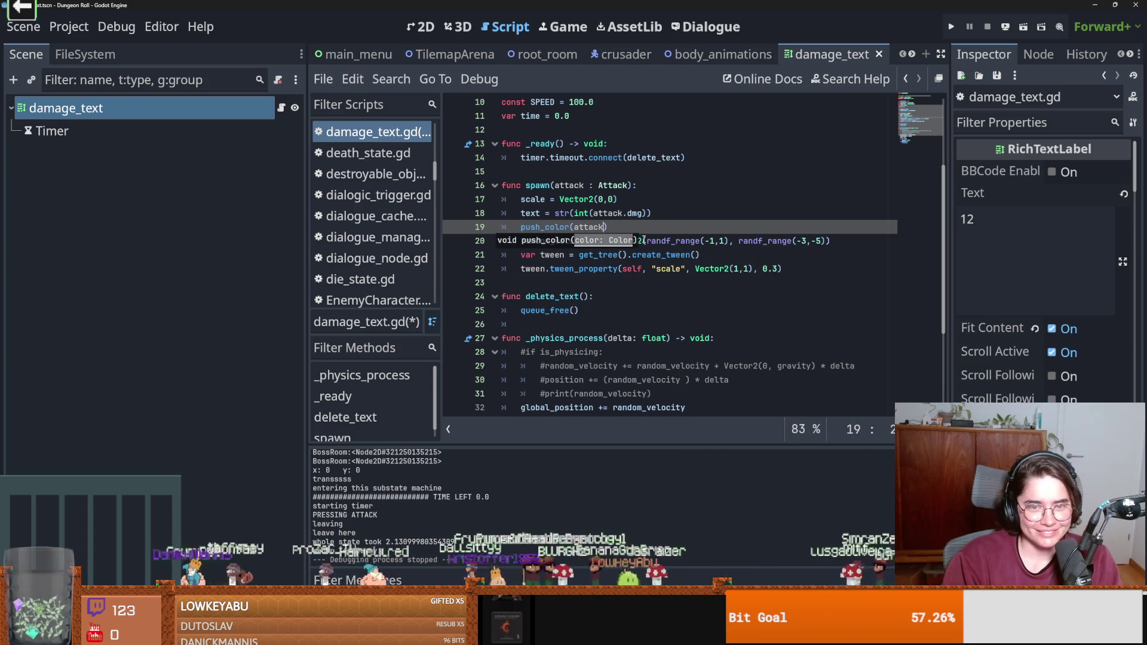
pyautogui.press('Down')
pyautogui.press('Down')
pyautogui.press('Down')
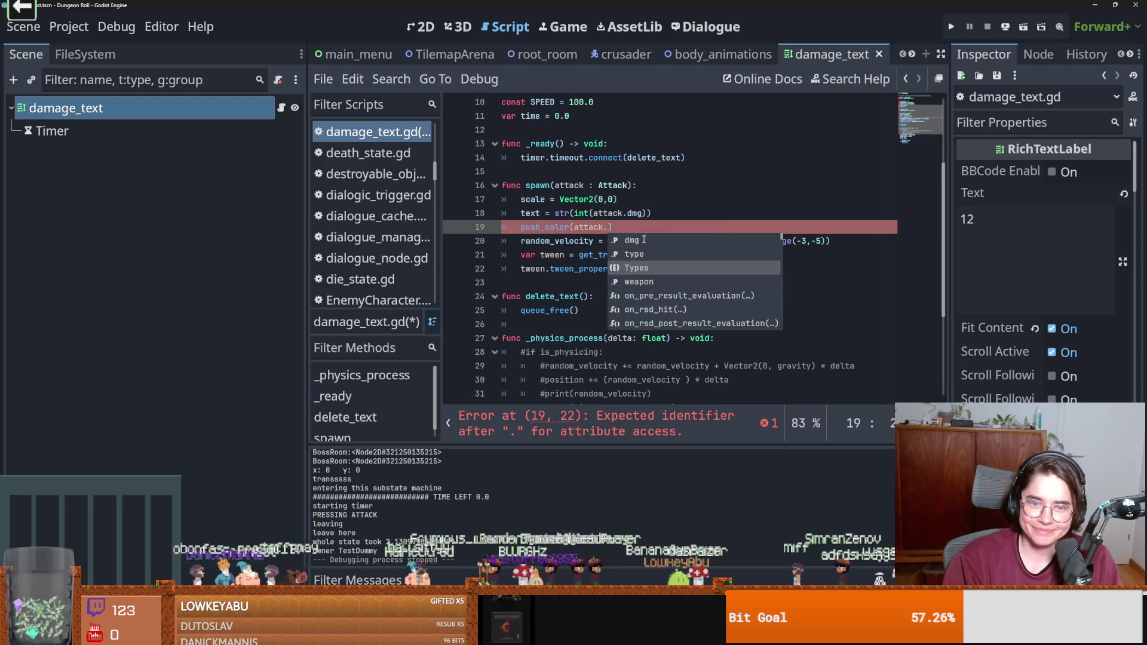
pyautogui.press('Return')
pyautogui.write('.colo')
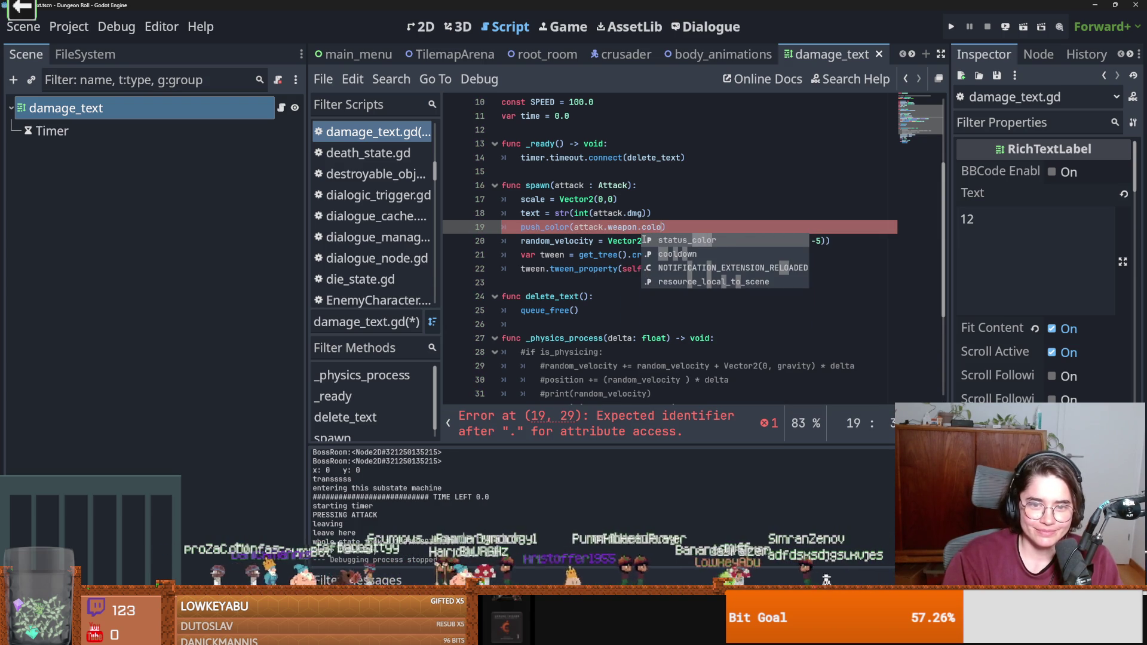
pyautogui.press('Return')
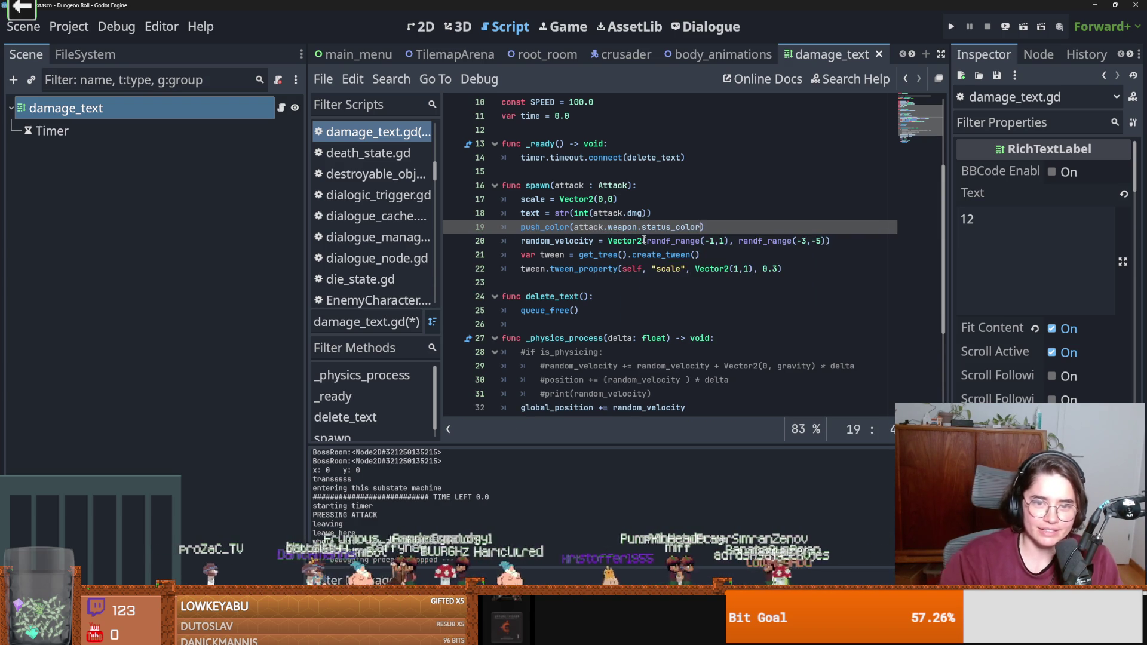
# Run the game as the Crusader and hit the training dummy twice to check colours.
pyautogui.click(955, 28)
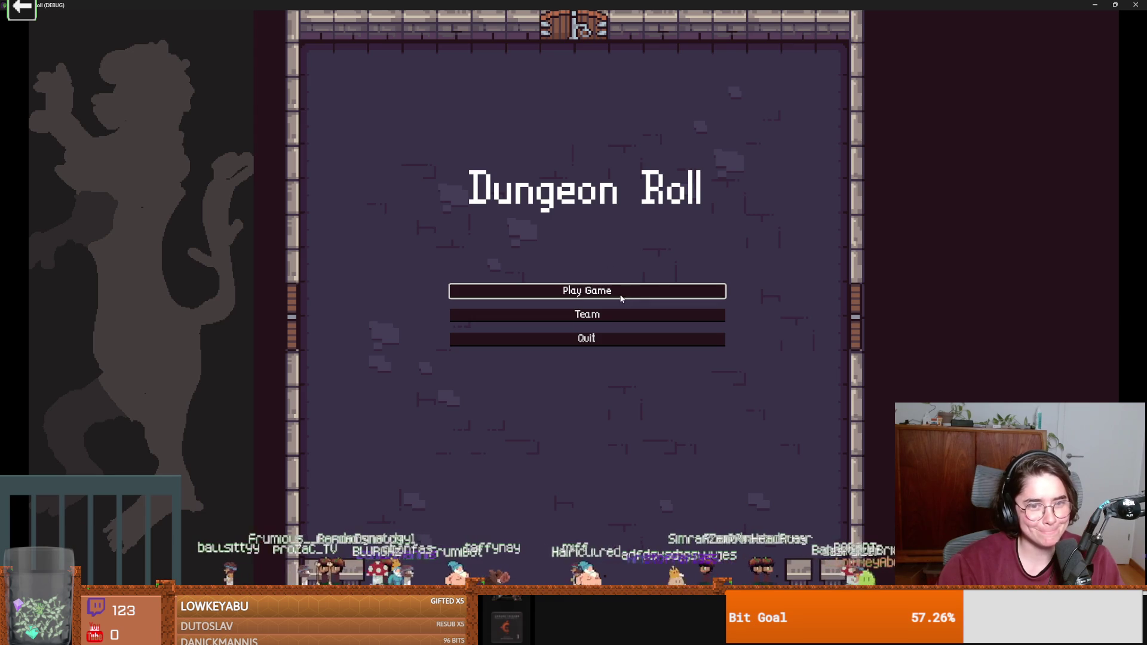
pyautogui.click(620, 292)
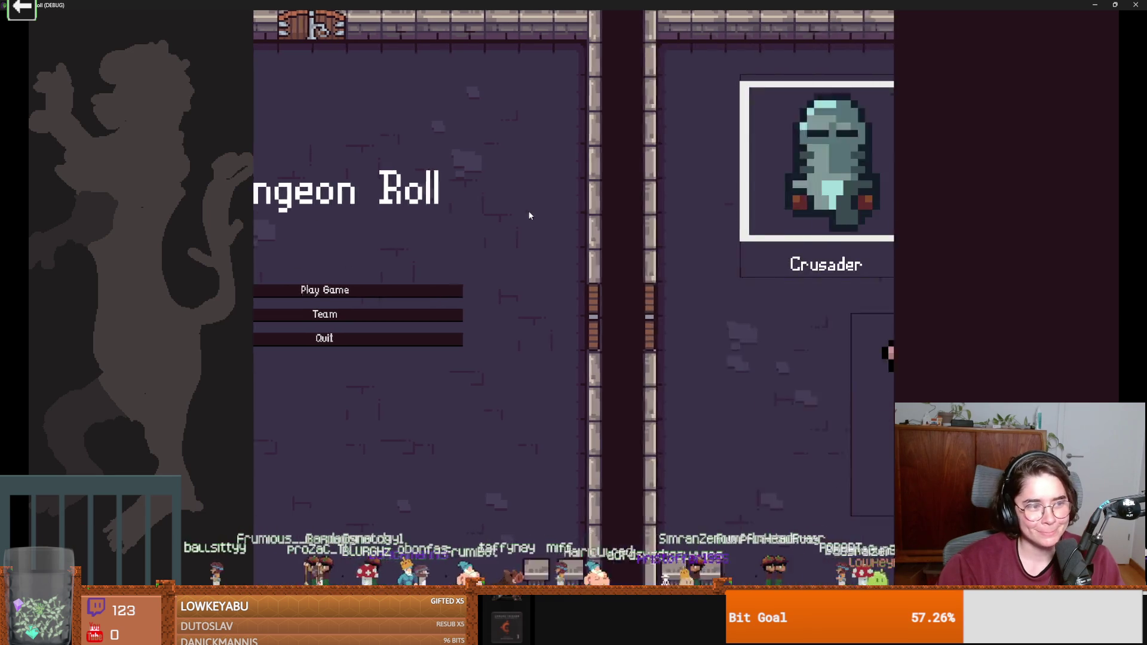
pyautogui.click(536, 193)
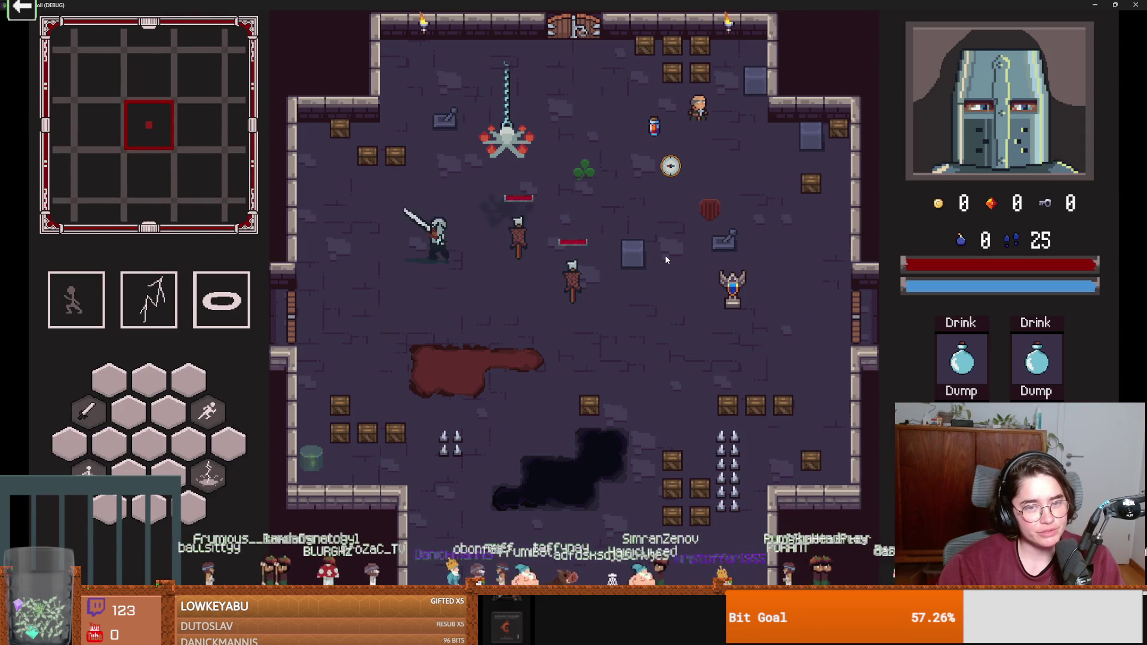
pyautogui.press('d')
pyautogui.press('s')
pyautogui.click(627, 258)
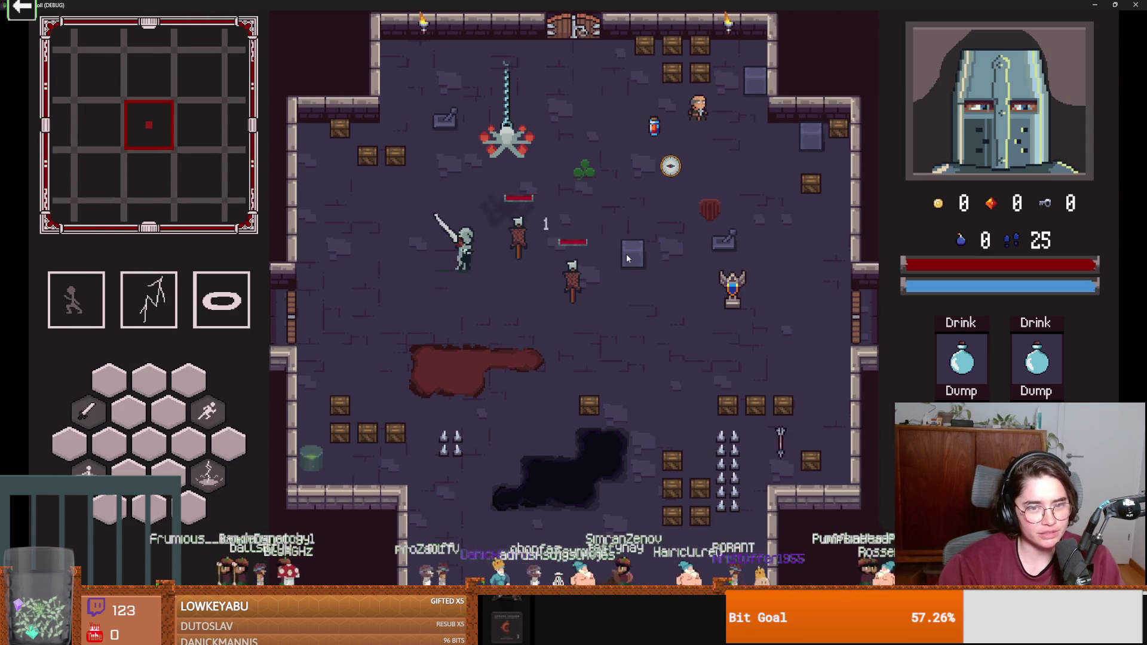
pyautogui.click(582, 253)
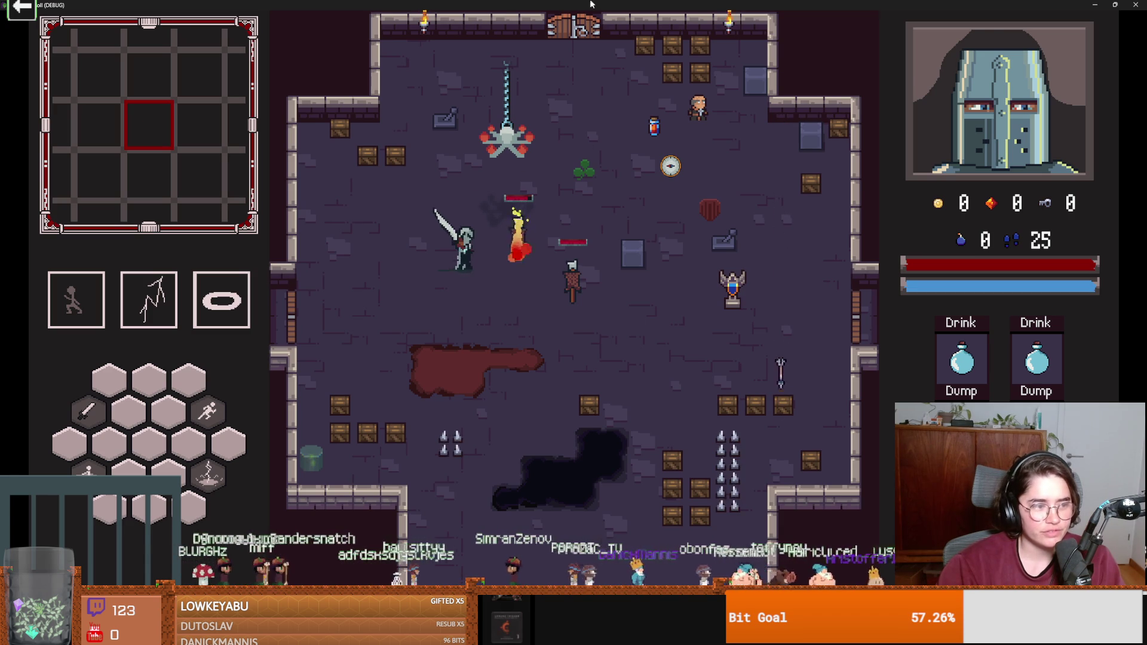
# Close the running game and return to empty line 23 of damage_text.gd.
pyautogui.click(1115, 5)
pyautogui.click(688, 204)
pyautogui.click(622, 283)
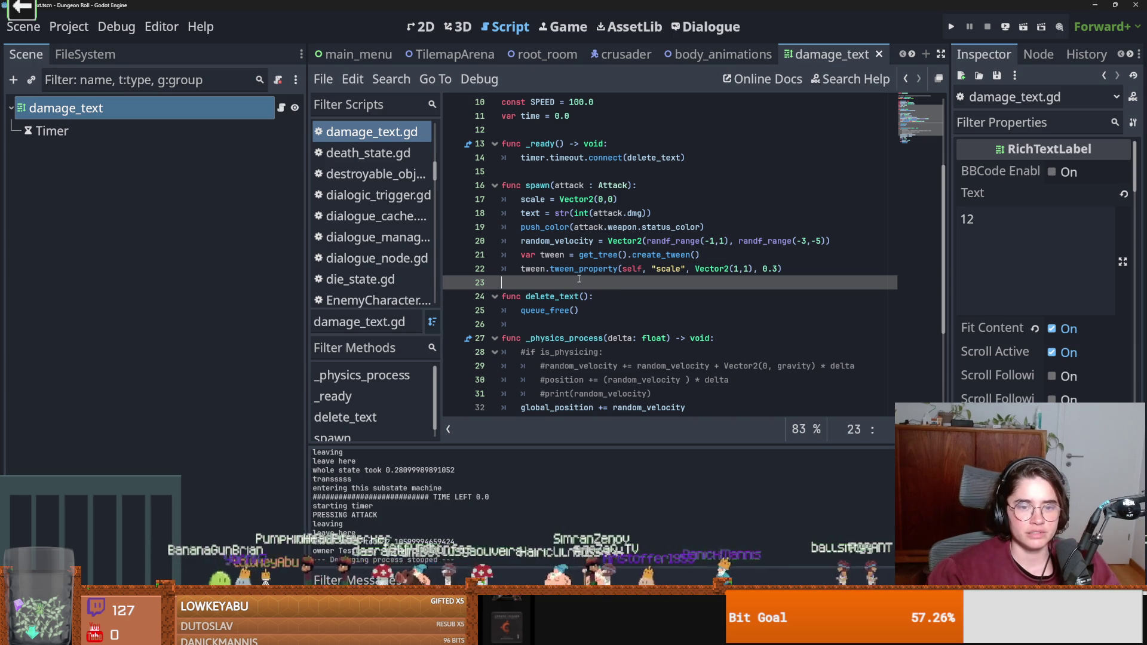
pyautogui.hotkey('ctrl', 's')
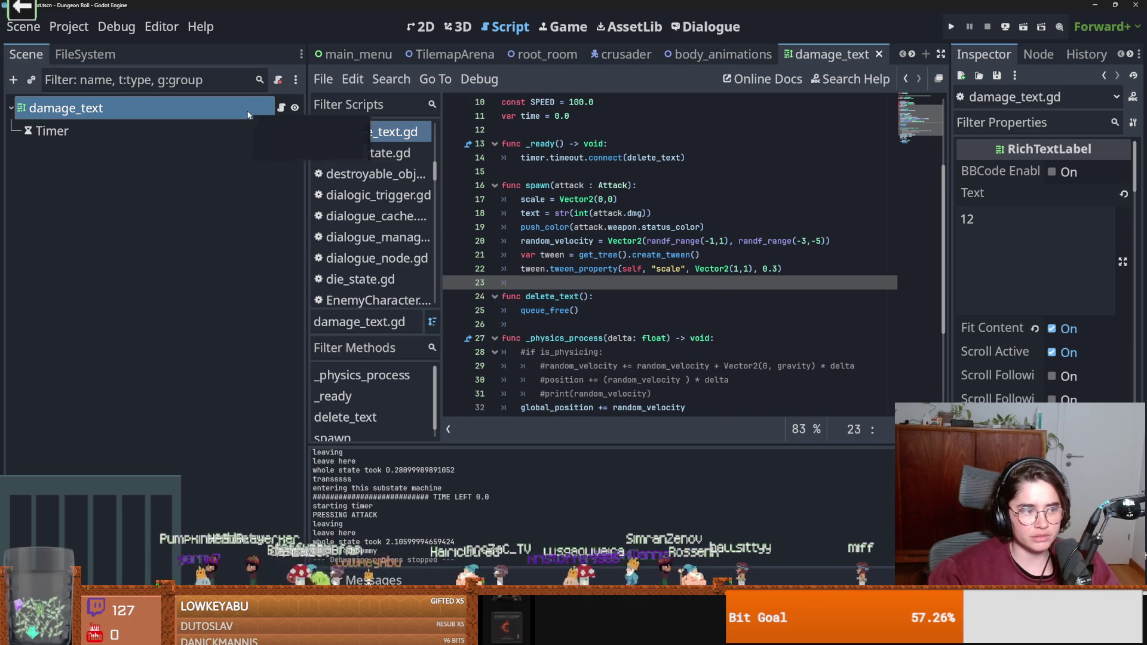
pyautogui.click(425, 26)
pyautogui.scroll(1, 592, 304)
pyautogui.scroll(-2, 684, 304)
pyautogui.scroll(-5, 1042, 269)
pyautogui.scroll(-15, 1043, 269)
pyautogui.scroll(8, 1043, 269)
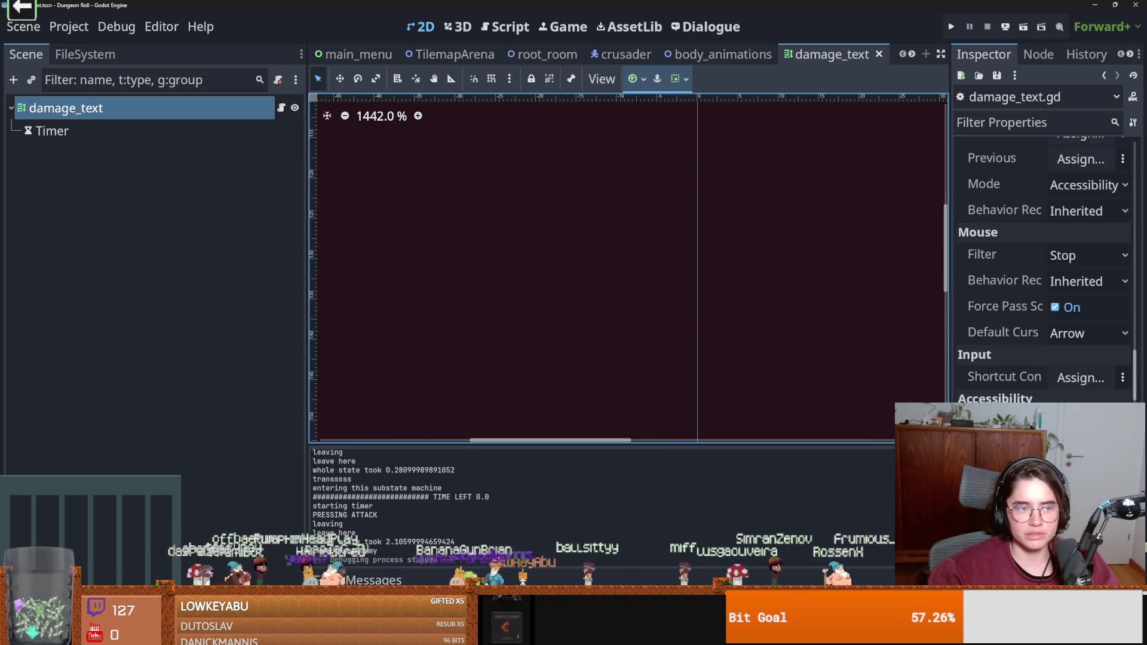
pyautogui.click(281, 108)
pyautogui.scroll(-3, 620, 295)
pyautogui.hotkey('ctrl', 's')
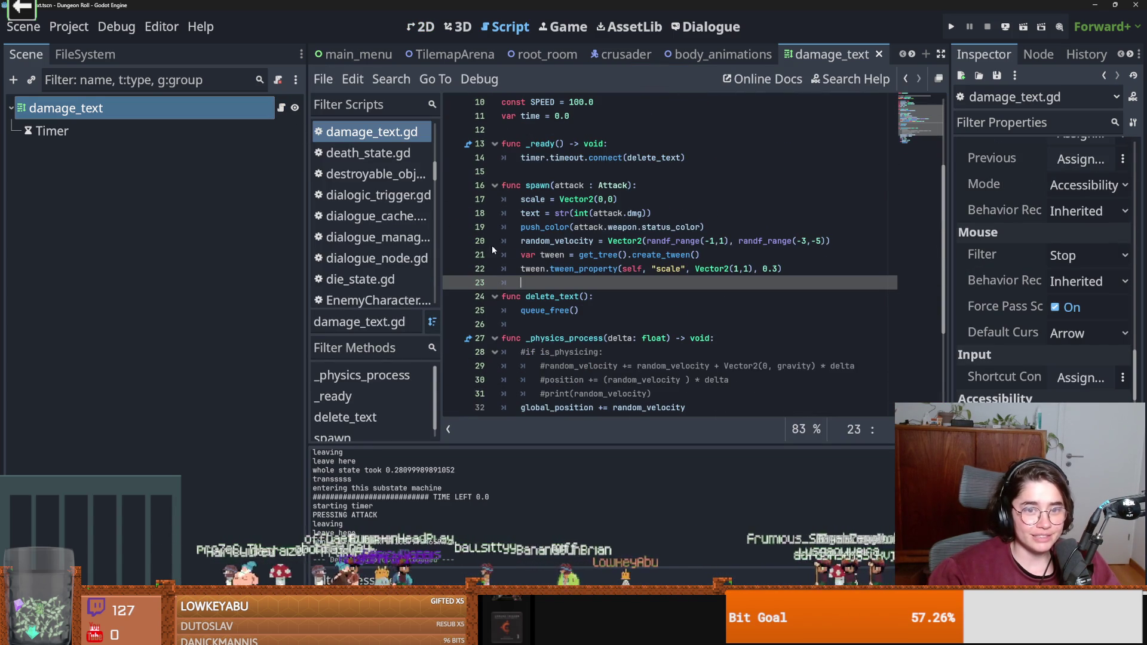
pyautogui.doubleClick(568, 227)
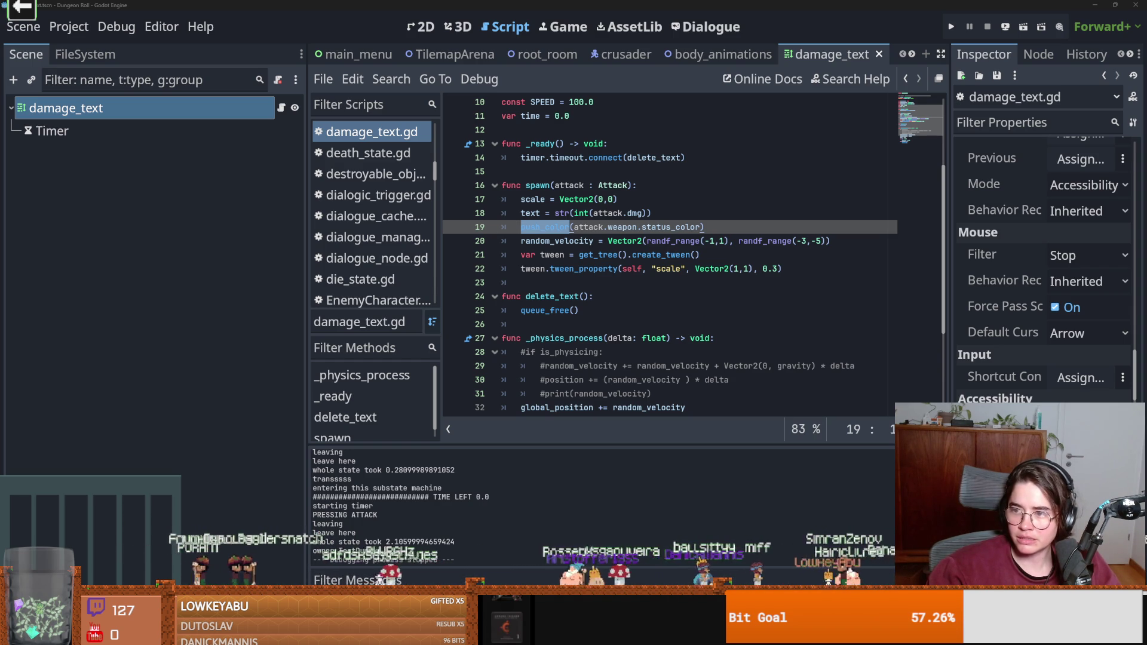
pyautogui.click(623, 241)
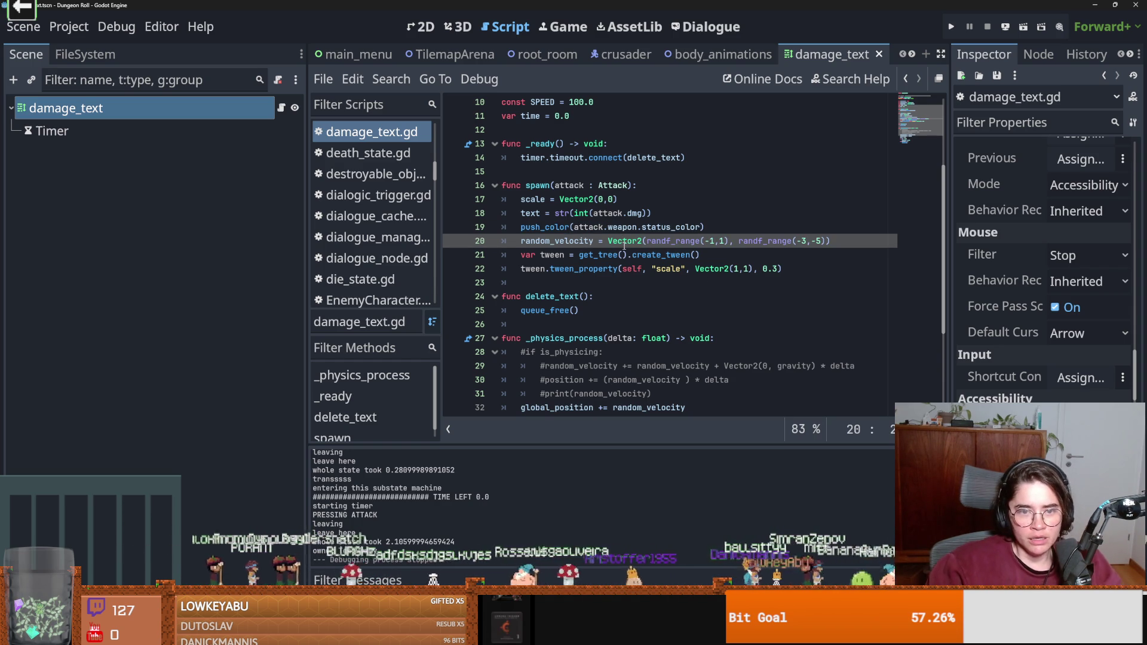
pyautogui.press('Up')
pyautogui.press('Up')
pyautogui.press('End')
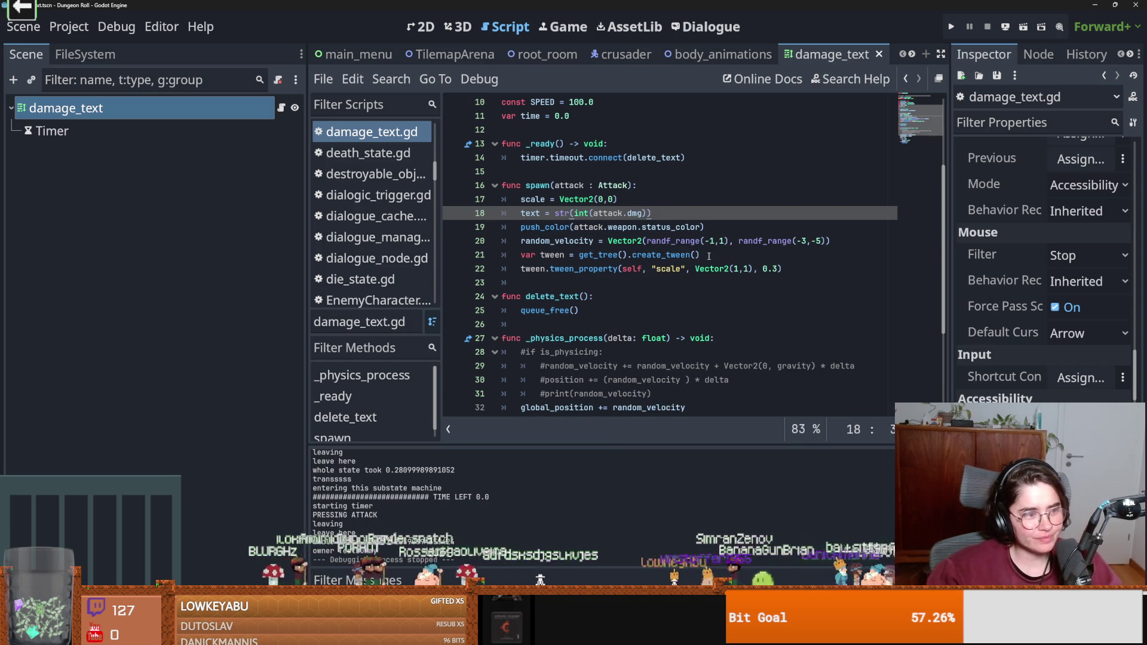
pyautogui.scroll(-2, 706, 273)
pyautogui.hotkey('ctrl', 's')
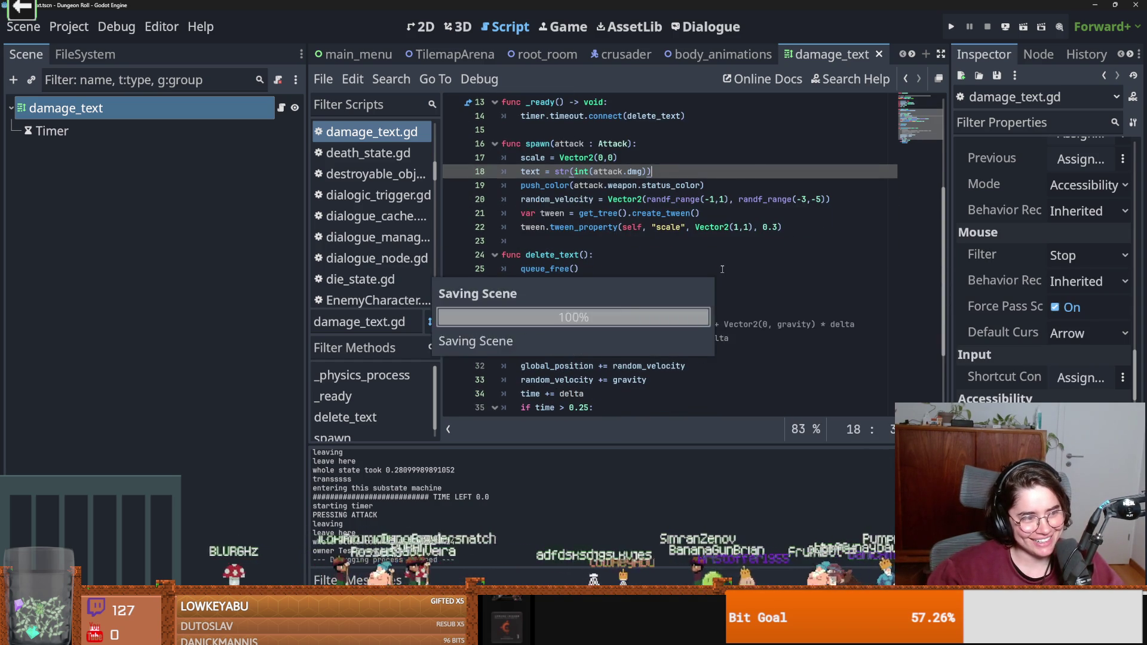
pyautogui.scroll(-3, 723, 266)
pyautogui.scroll(6, 728, 263)
pyautogui.hotkey('ctrl', 's')
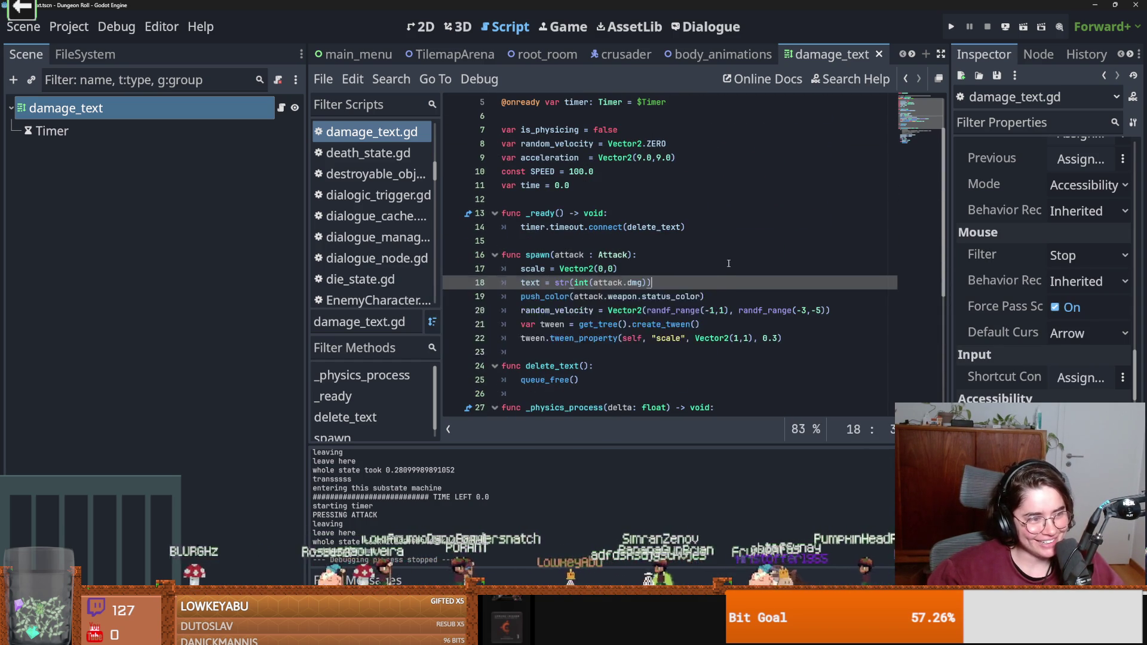
pyautogui.scroll(-5, 728, 263)
pyautogui.scroll(-1, 728, 263)
pyautogui.hotkey('ctrl', 's')
pyautogui.scroll(4, 728, 264)
pyautogui.scroll(3, 728, 263)
pyautogui.scroll(-4, 729, 264)
pyautogui.hotkey('ctrl', 's')
pyautogui.scroll(3, 674, 268)
pyautogui.scroll(1, 674, 268)
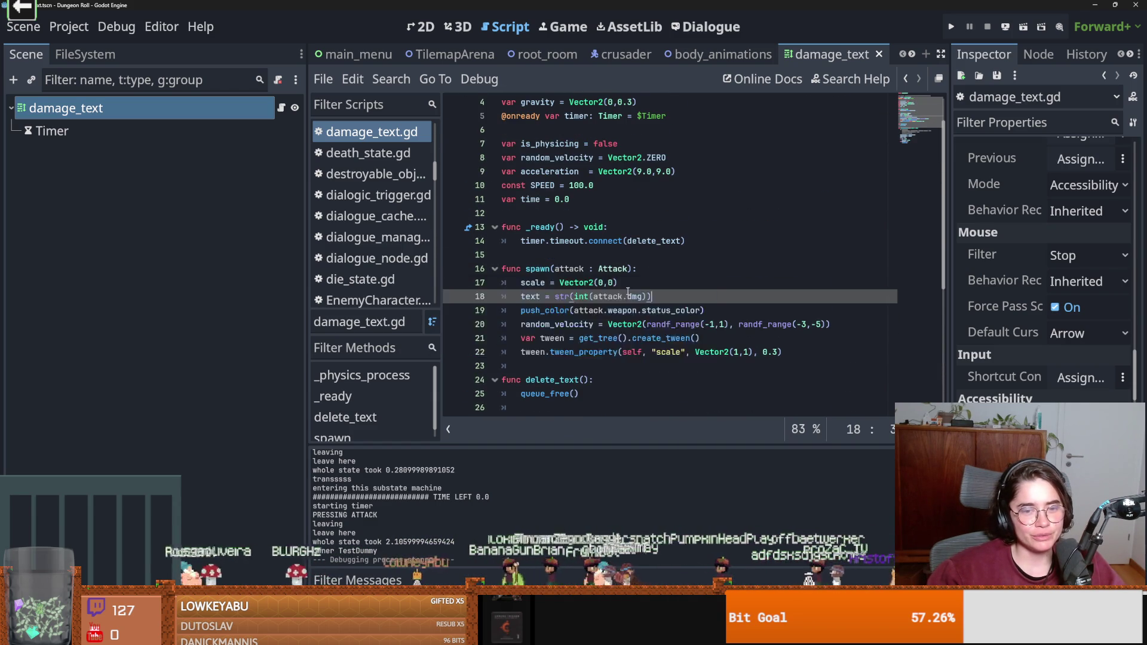
pyautogui.scroll(-4, 651, 280)
pyautogui.scroll(4, 628, 292)
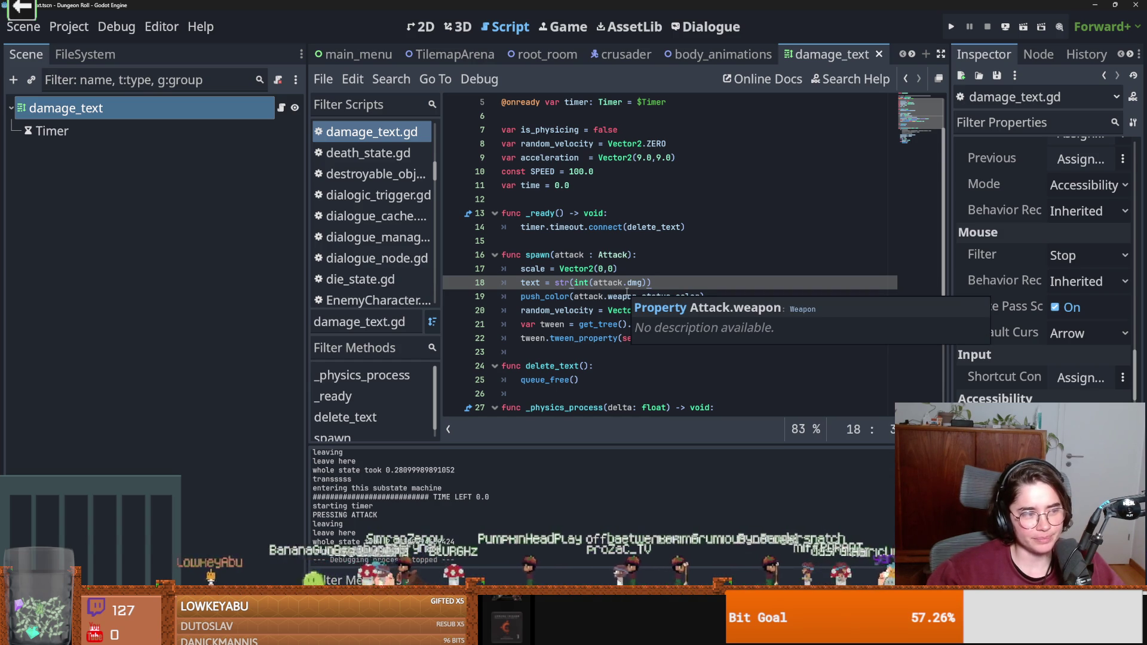
pyautogui.hotkey('ctrl', 's')
pyautogui.click(618, 268)
pyautogui.hotkey('ctrl', 's')
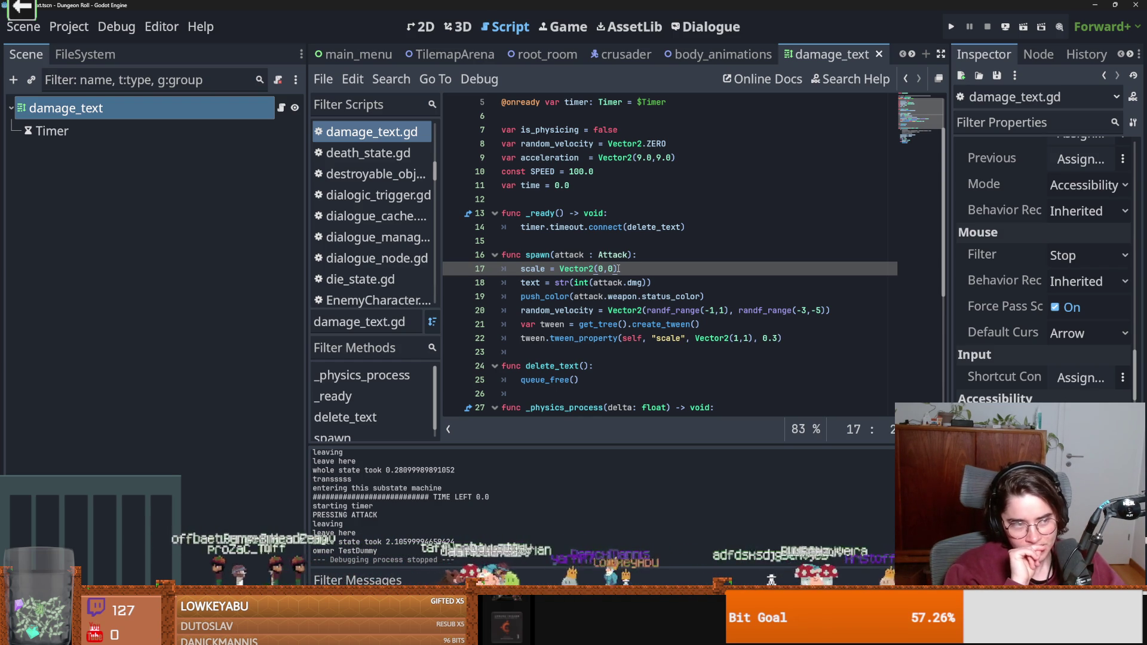
pyautogui.click(551, 296)
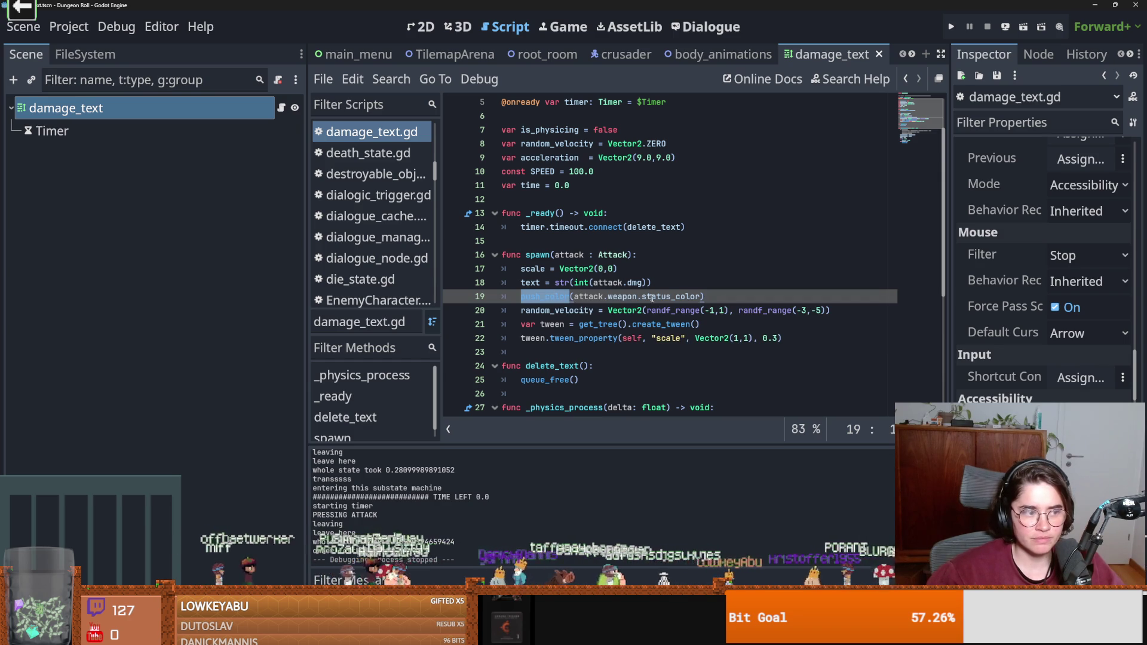
pyautogui.click(550, 295)
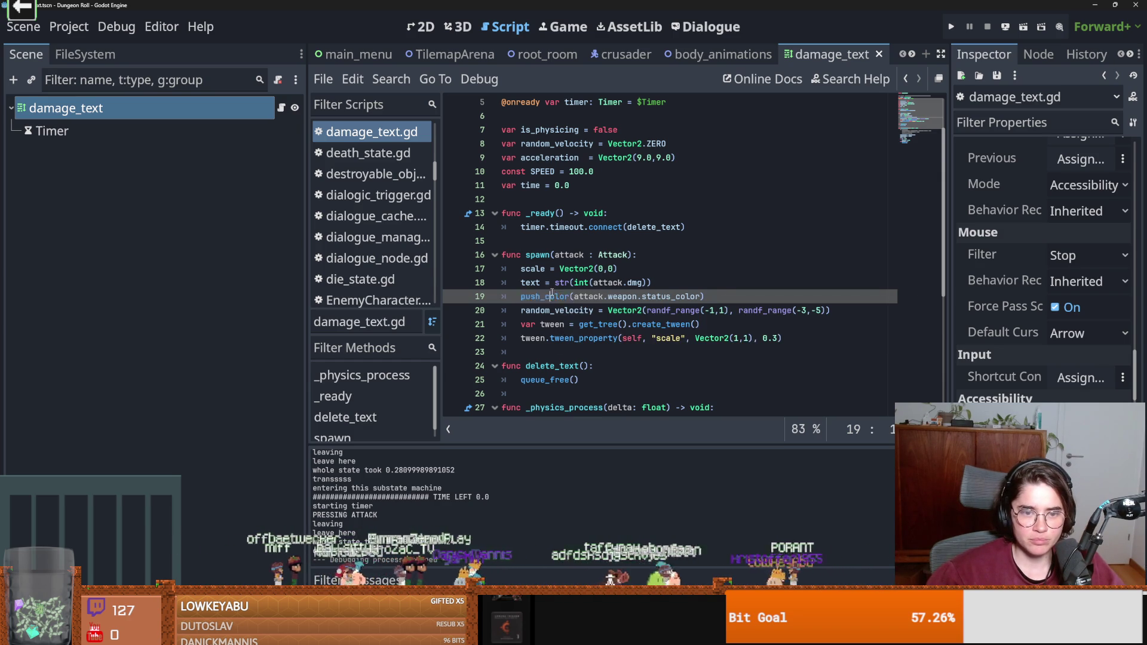
# Replace the push_color call with modulate = attack.weapon.status_color, then run the project with F5.
pyautogui.moveTo(708, 297); pyautogui.dragTo(524, 296)
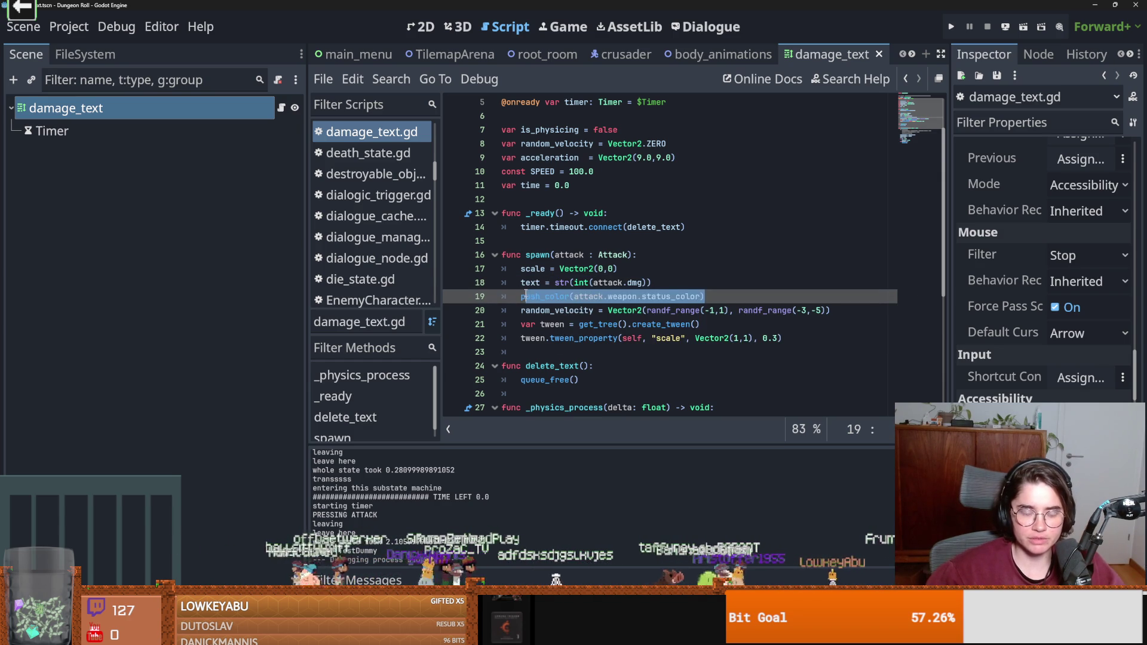
pyautogui.press('BackSpace')
pyautogui.write('modu')
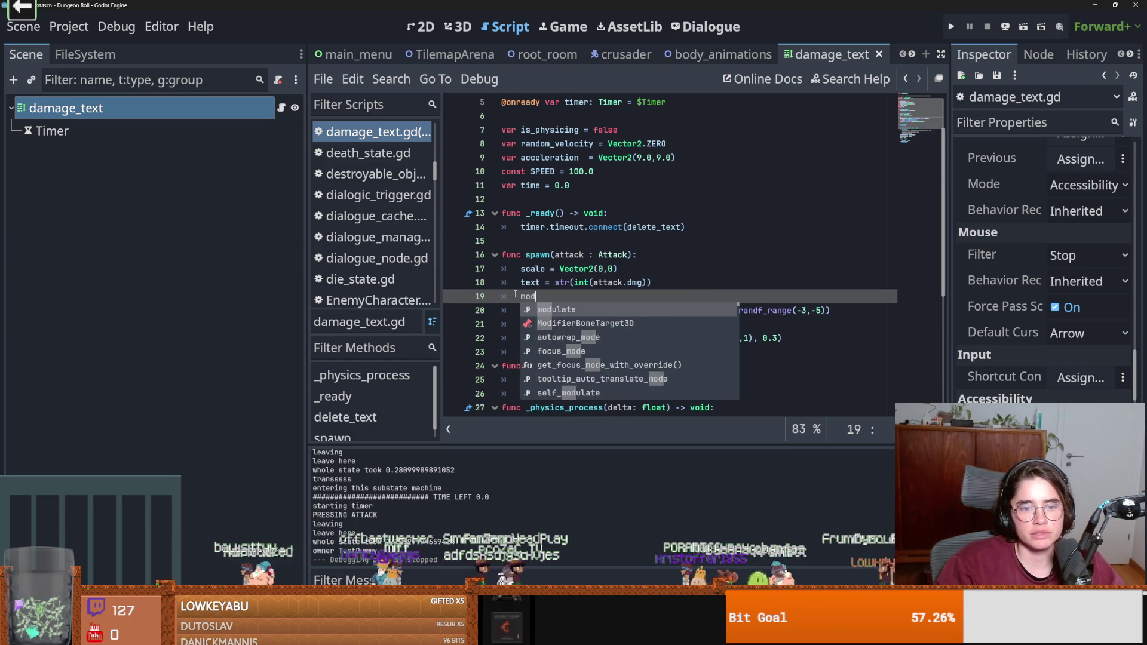
pyautogui.press('Return')
pyautogui.write('.')
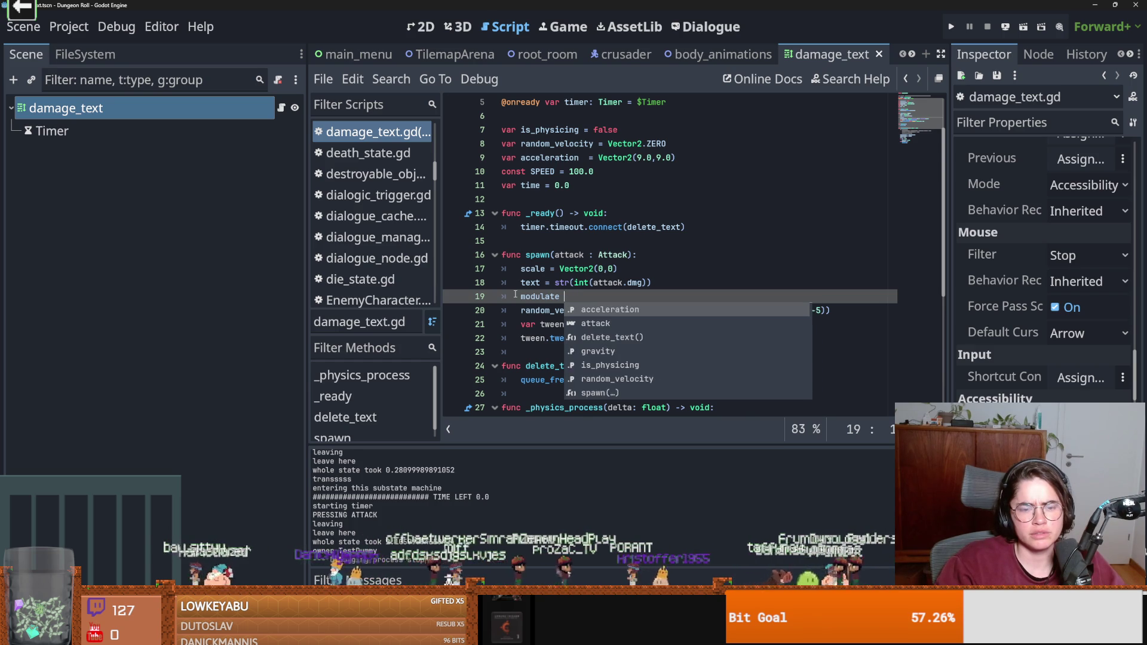
pyautogui.write('co')
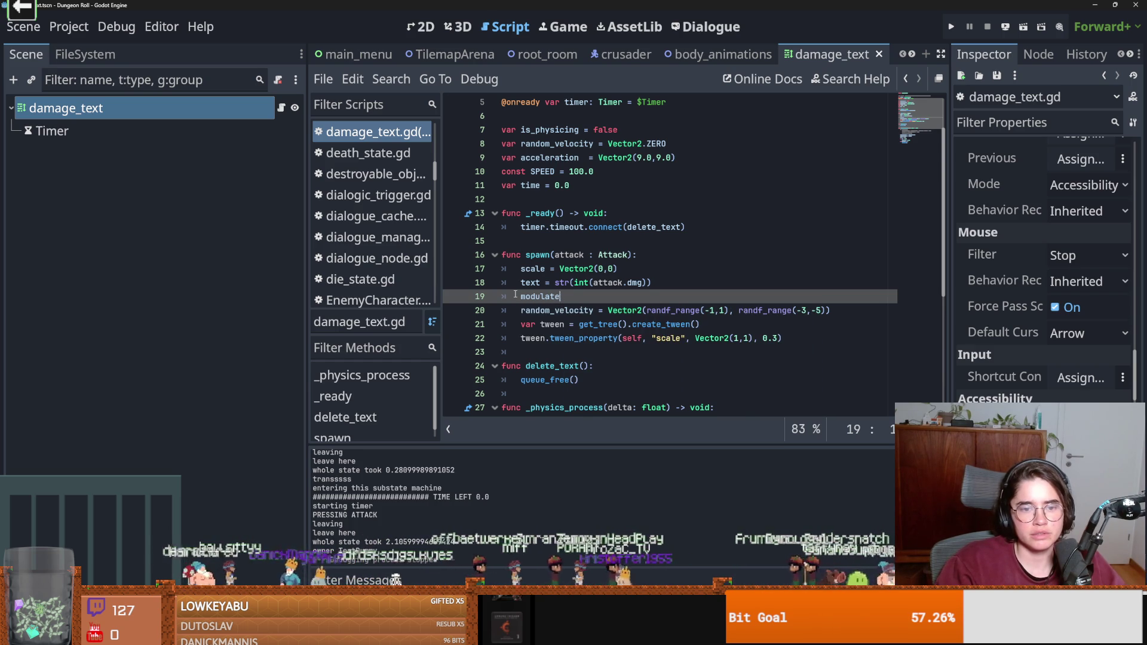
pyautogui.write('a')
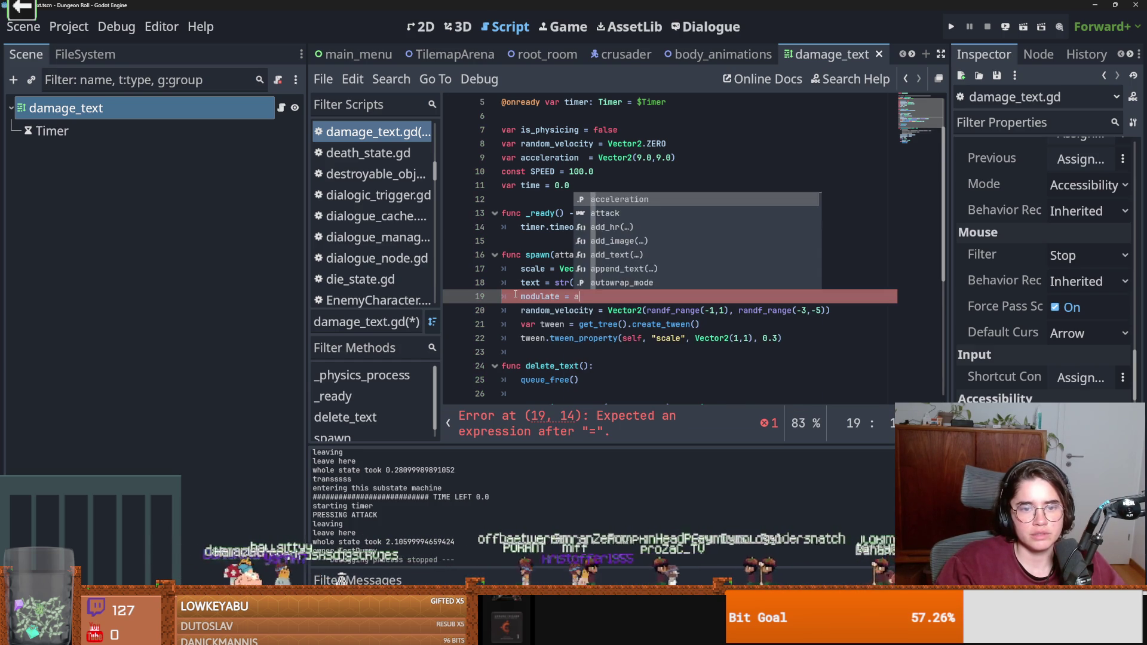
pyautogui.write('ttack.wea')
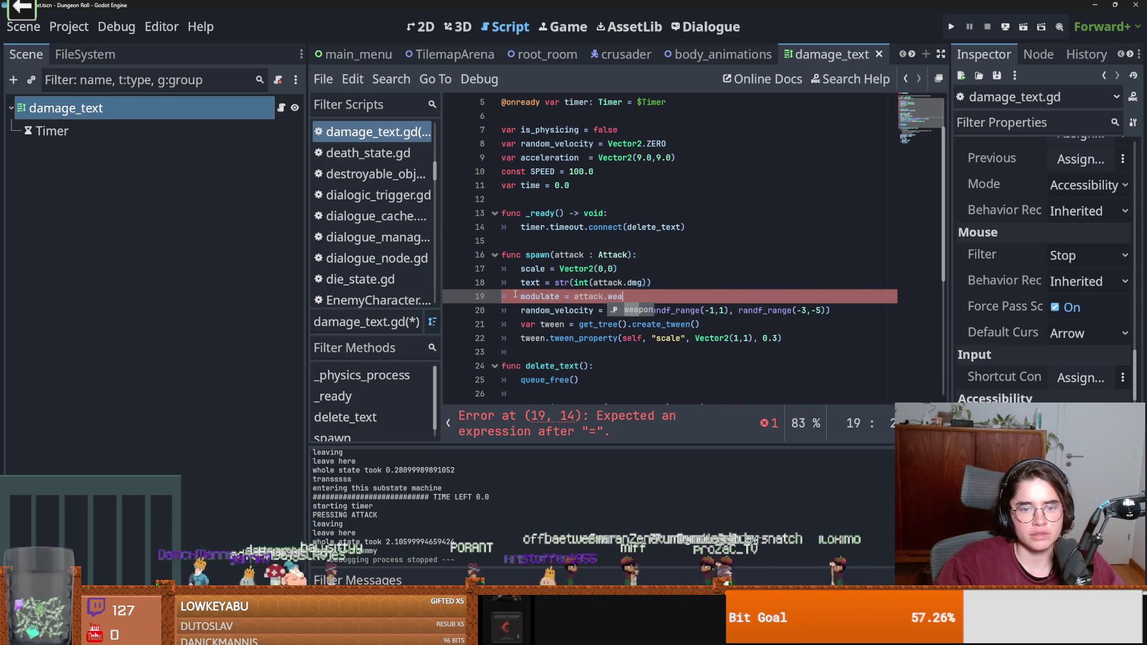
pyautogui.write('pon')
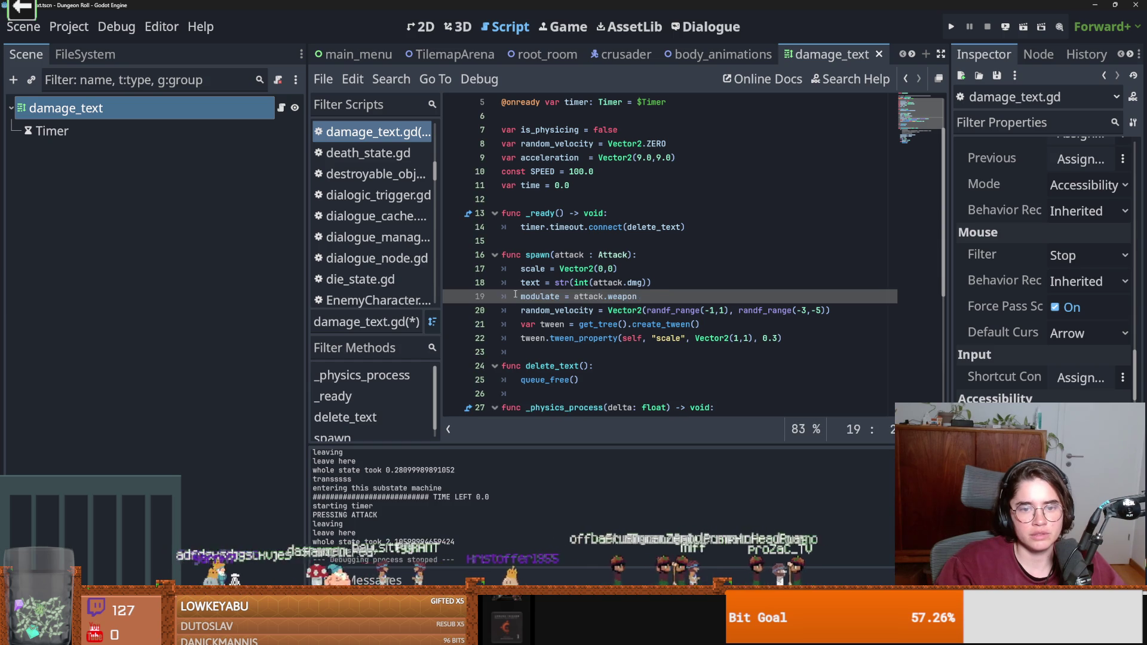
pyautogui.write('.sta')
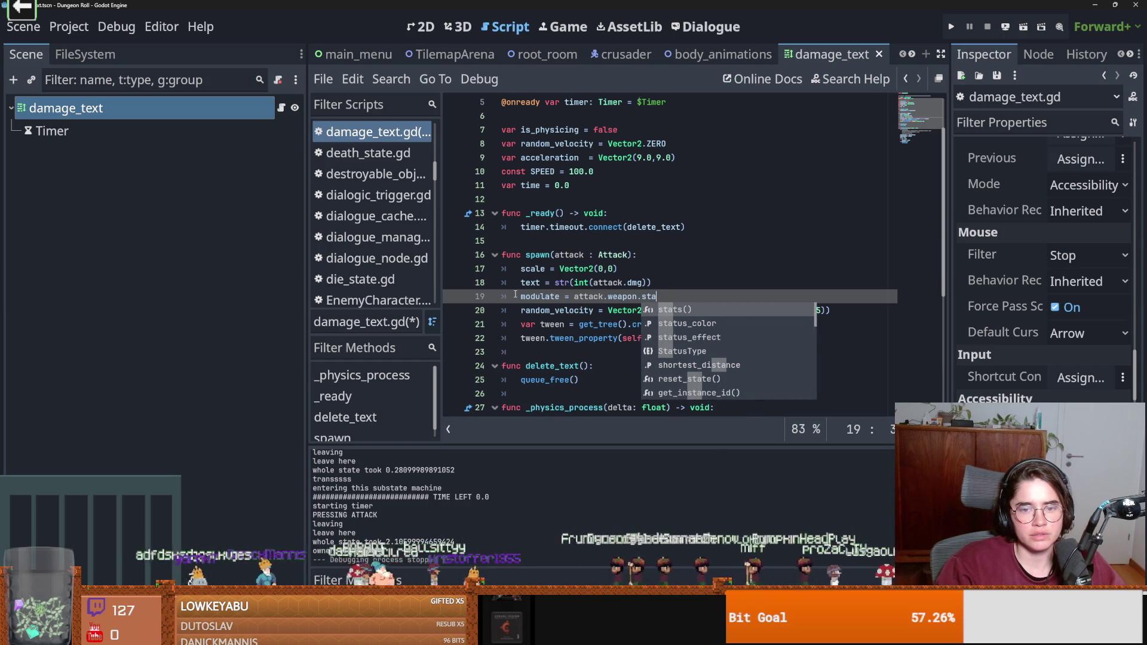
pyautogui.press('Down')
pyautogui.press('Down')
pyautogui.press('Return')
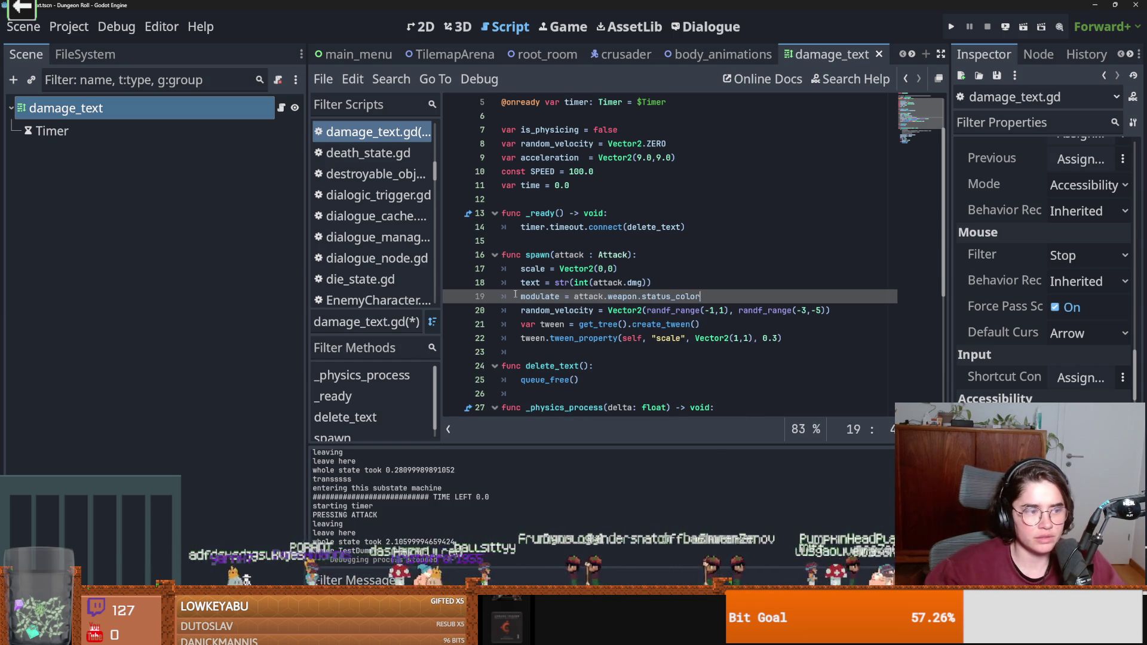
pyautogui.click(637, 223)
pyautogui.press('F5')
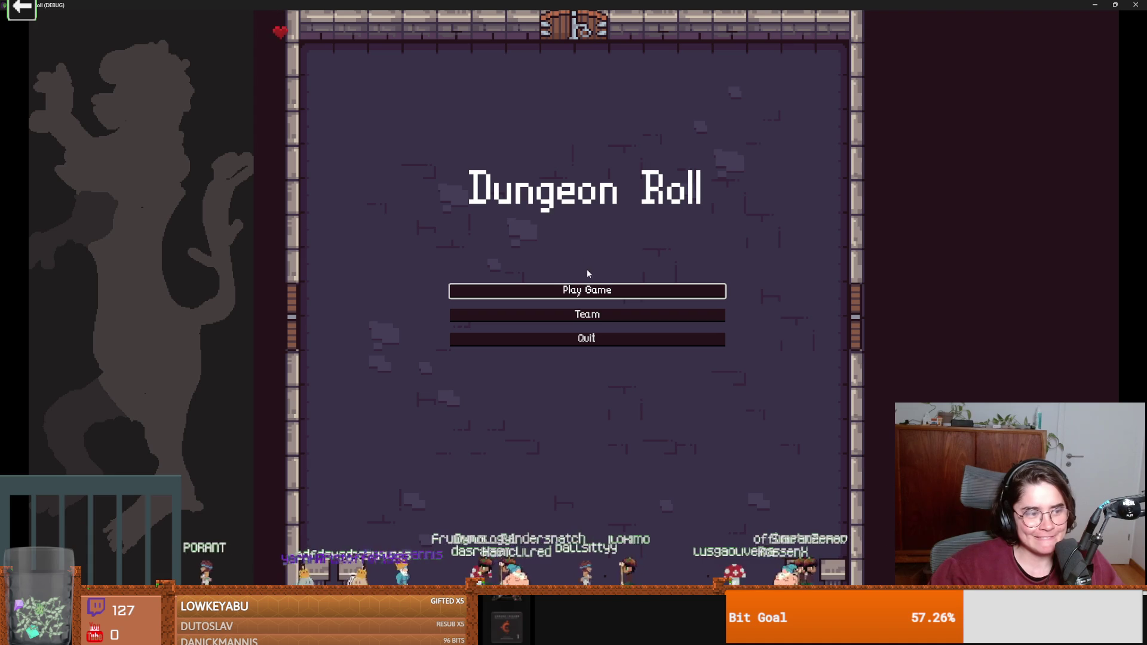
# Start as the Crusader, strike the training dummy three times, then stop the game with F8.
pyautogui.click(587, 289)
pyautogui.click(442, 218)
pyautogui.press('d')
pyautogui.click(664, 236)
pyautogui.click(663, 234)
pyautogui.click(663, 234)
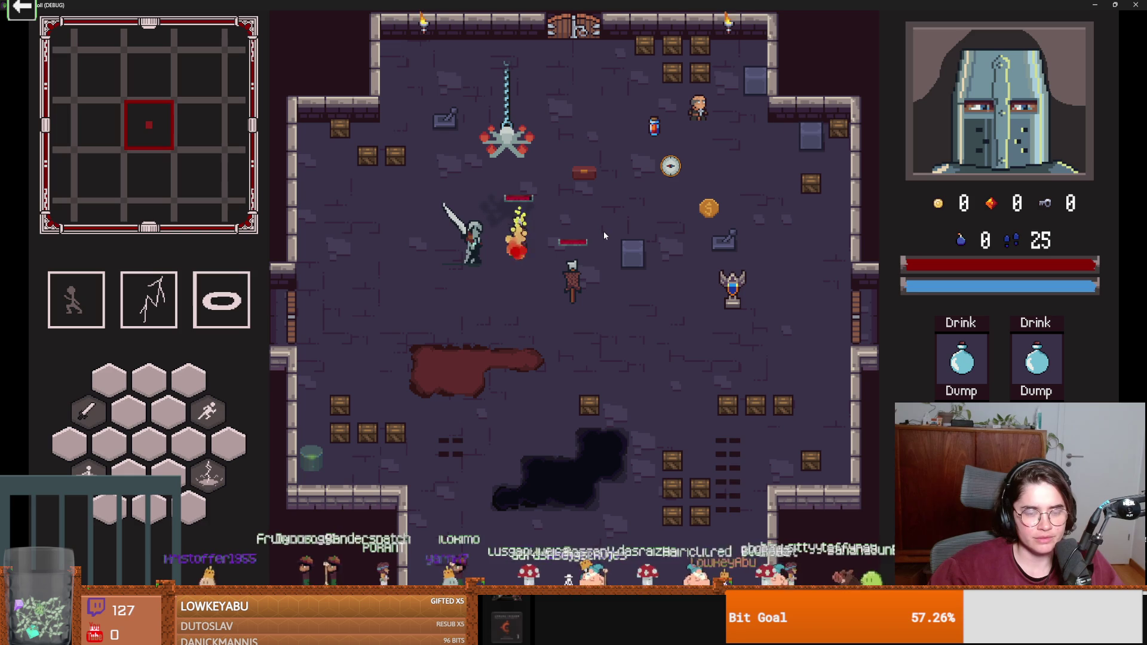
pyautogui.press('F8')
# Save the scene, then filter the FileSystem by 'fire' and open fire_atk.tres.
pyautogui.hotkey('ctrl', 's')
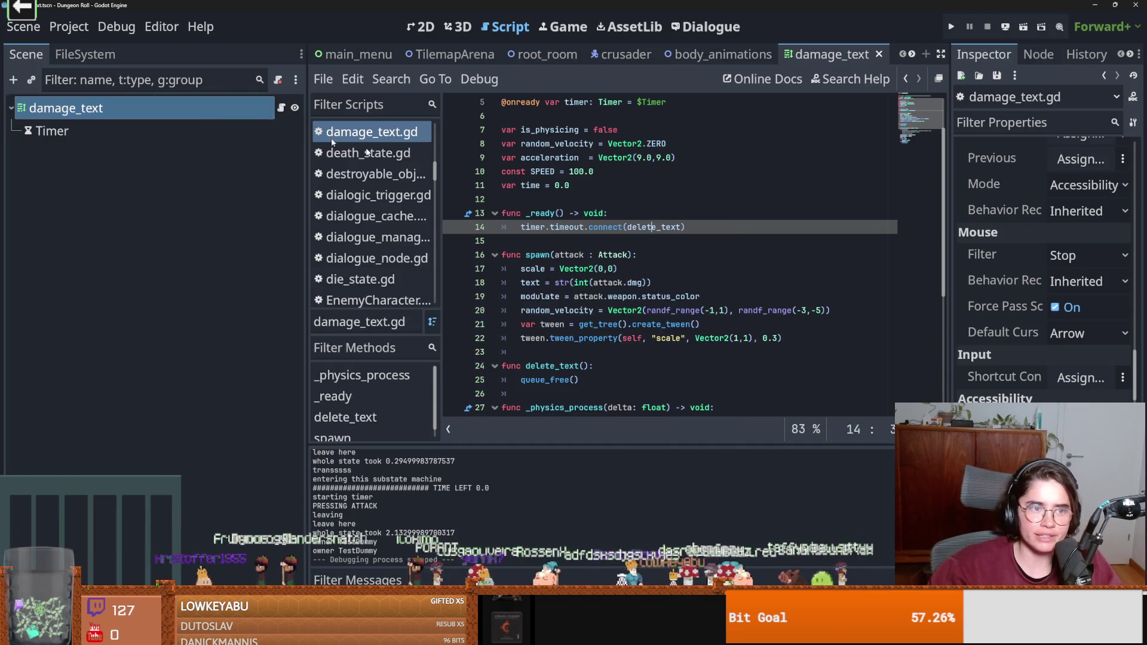
pyautogui.click(85, 54)
pyautogui.click(88, 105)
pyautogui.write('fire')
pyautogui.scroll(-5, 142, 353)
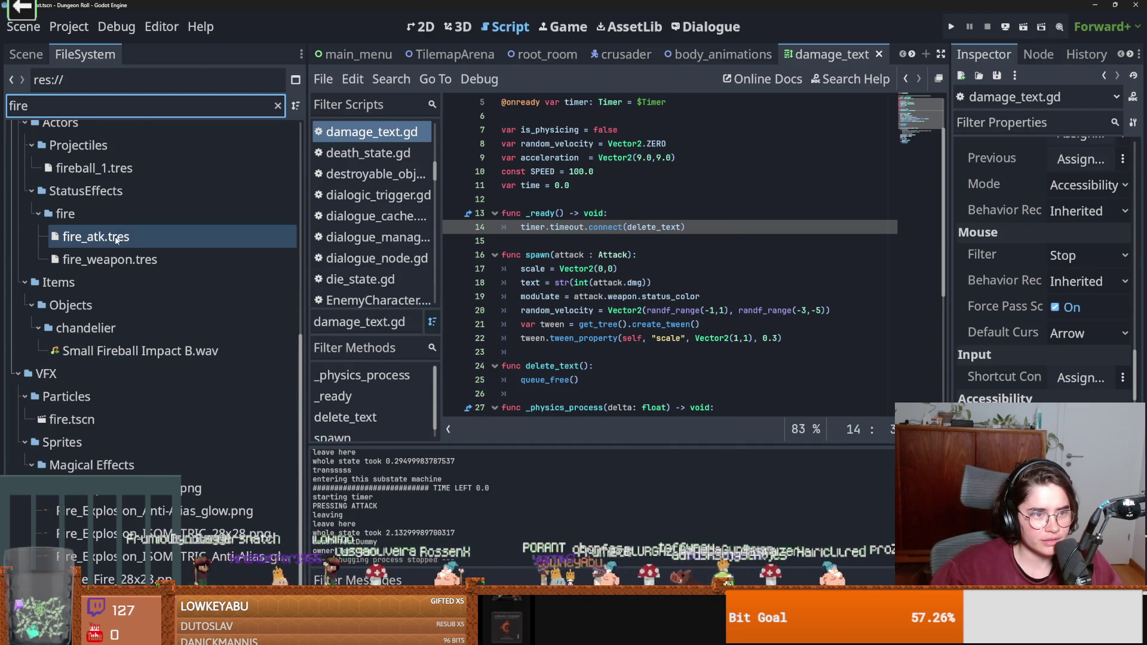
pyautogui.click(117, 239)
# Set the fire weapon's Status Color to hex ff0000 and run the game.
pyautogui.click(1085, 172)
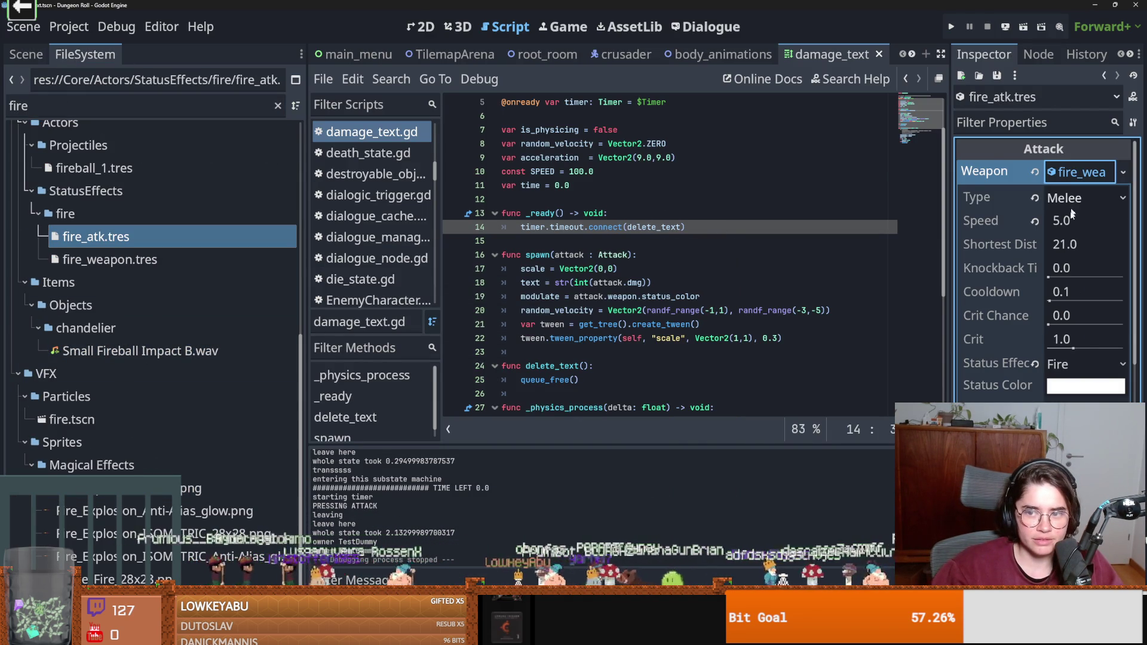
pyautogui.scroll(-2, 1062, 365)
pyautogui.click(1085, 327)
pyautogui.moveTo(1112, 123); pyautogui.dragTo(1117, 102)
pyautogui.keyDown('shift'); pyautogui.click(828, 157); pyautogui.keyUp('shift')
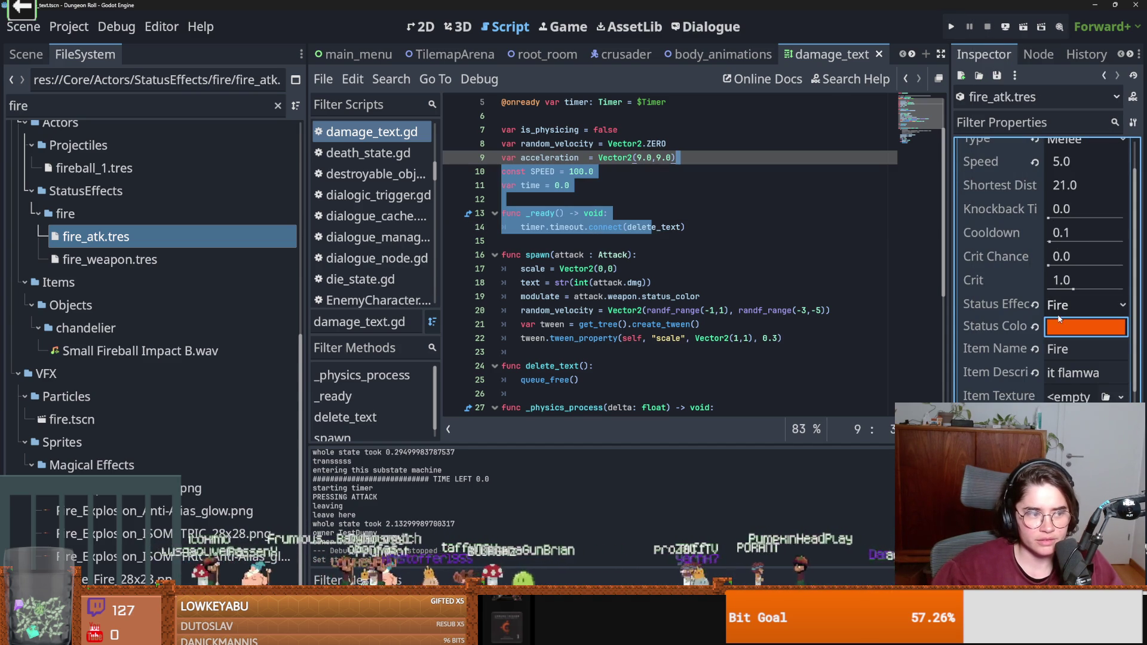
pyautogui.click(1076, 335)
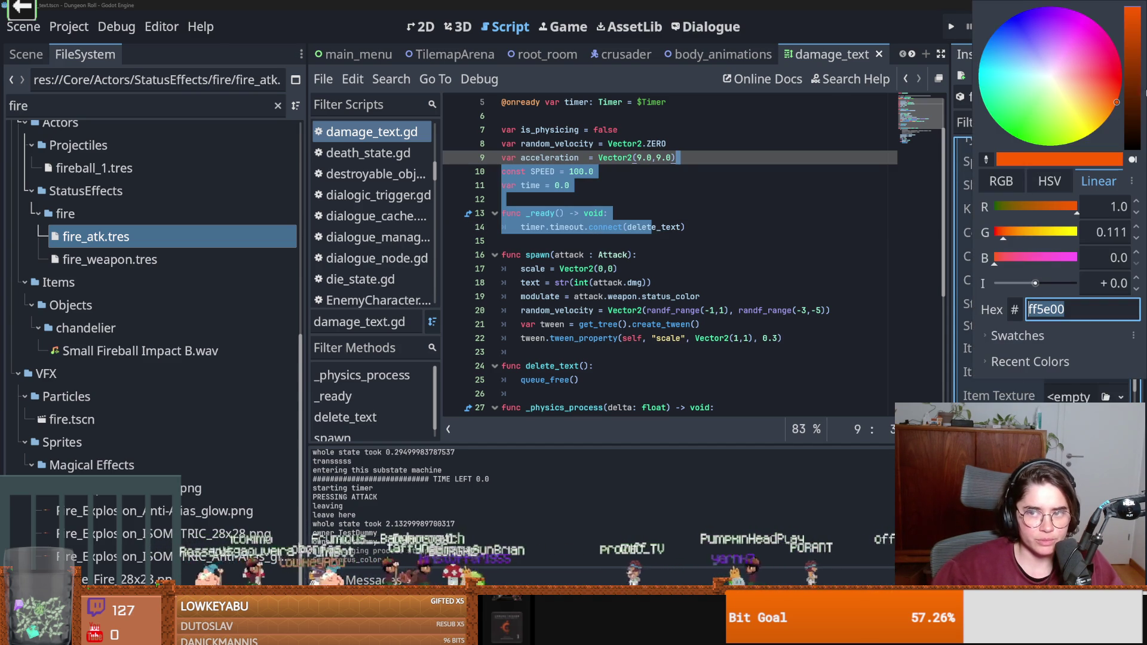
pyautogui.write('ff0000')
pyautogui.press('Return')
pyautogui.keyDown('shift'); pyautogui.click(759, 179); pyautogui.keyUp('shift')
pyautogui.click(951, 29)
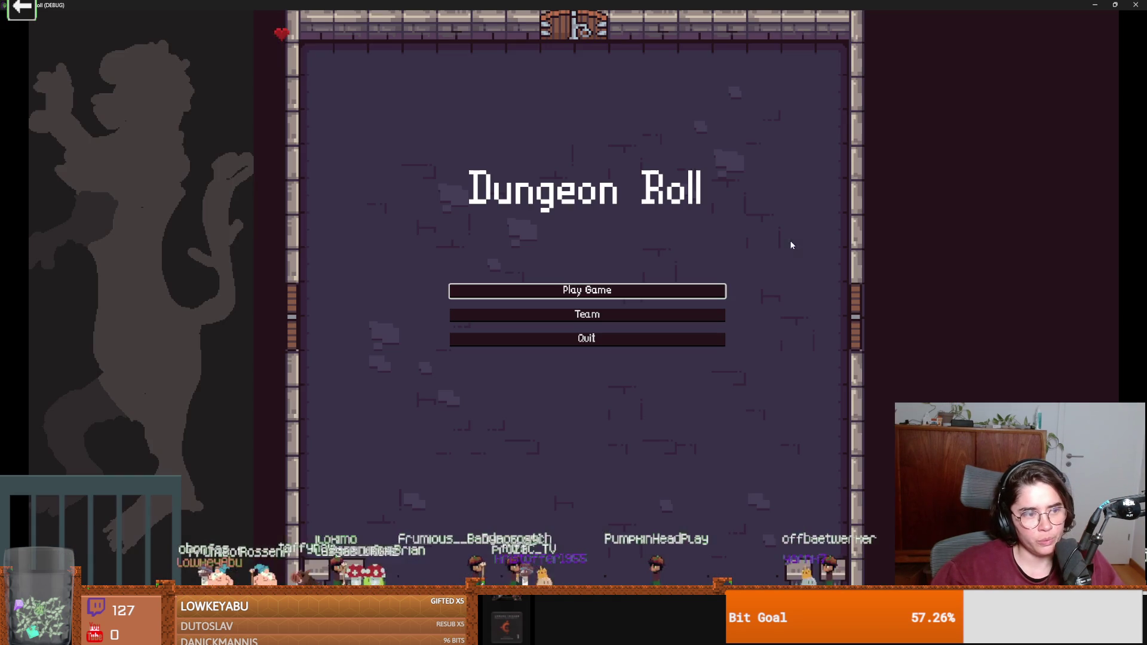
# Start a Crusader run, strike the training dummy twice with the fire weapon, then move around the room.
pyautogui.click(595, 291)
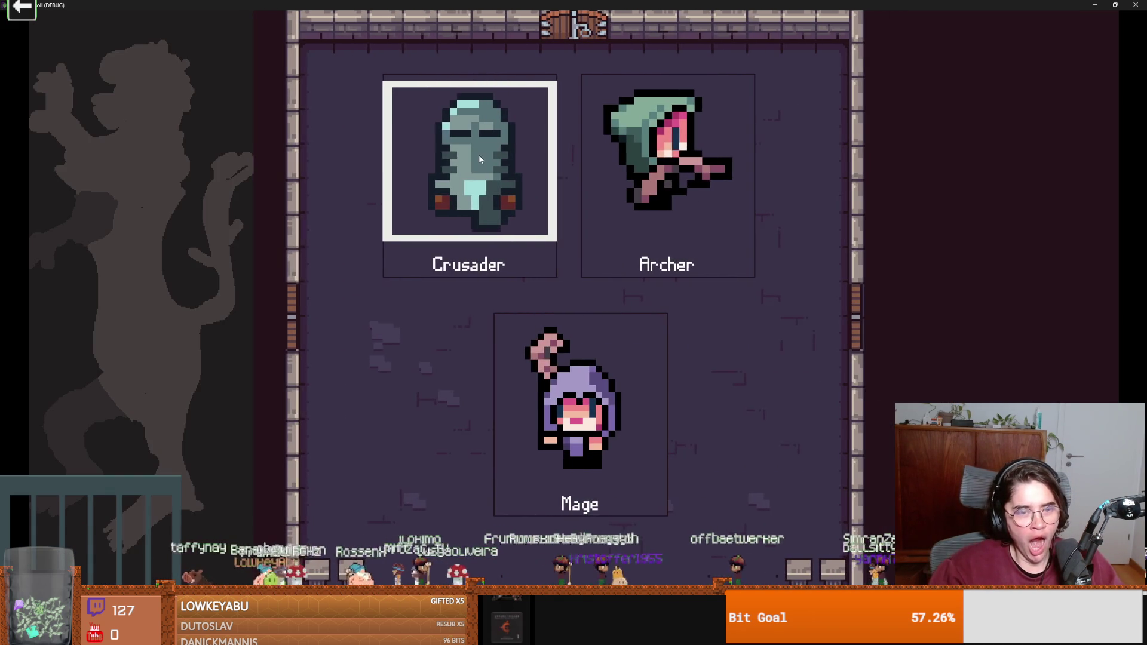
pyautogui.press('Return')
pyautogui.press('d')
pyautogui.click(658, 282)
pyautogui.click(710, 282)
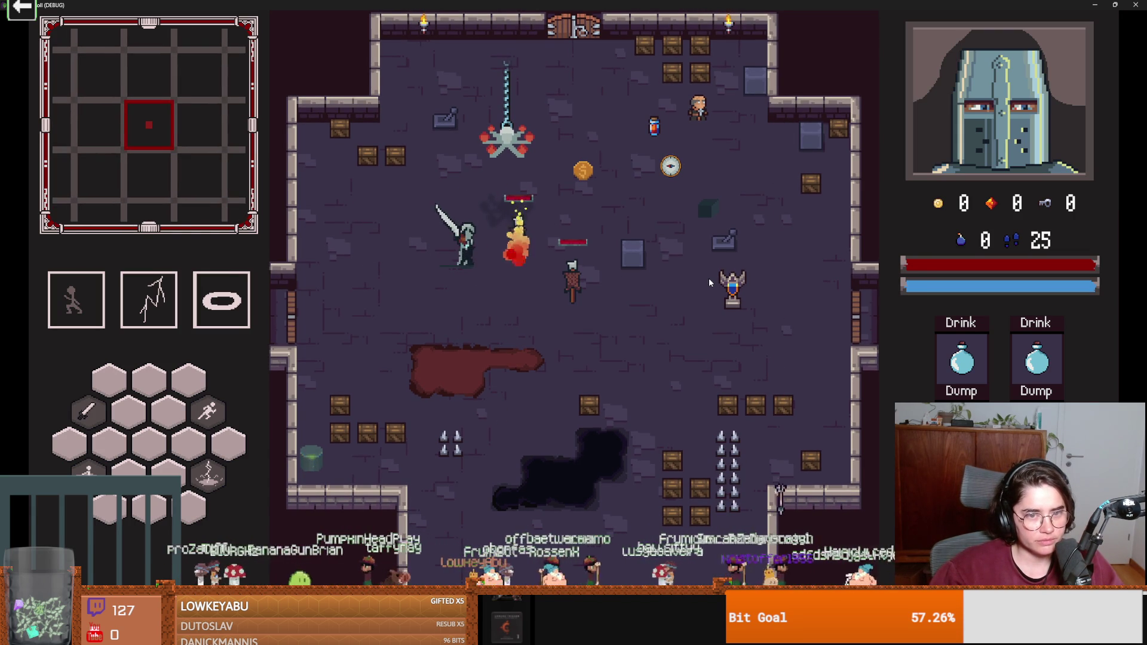
pyautogui.press('s')
pyautogui.press('a')
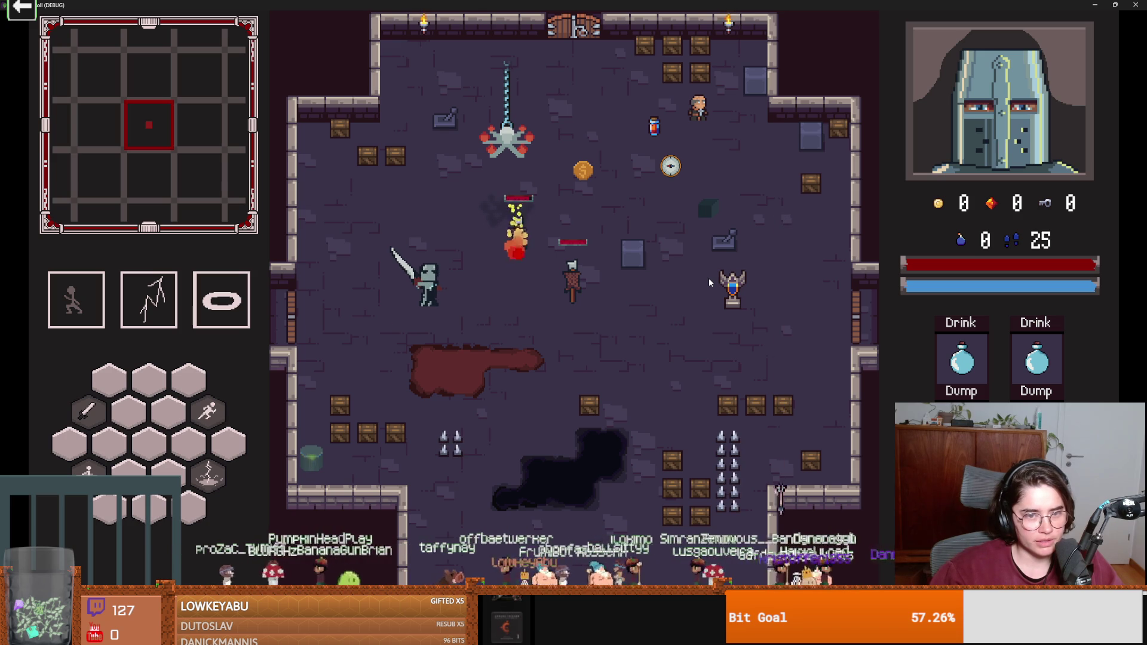
pyautogui.press('a')
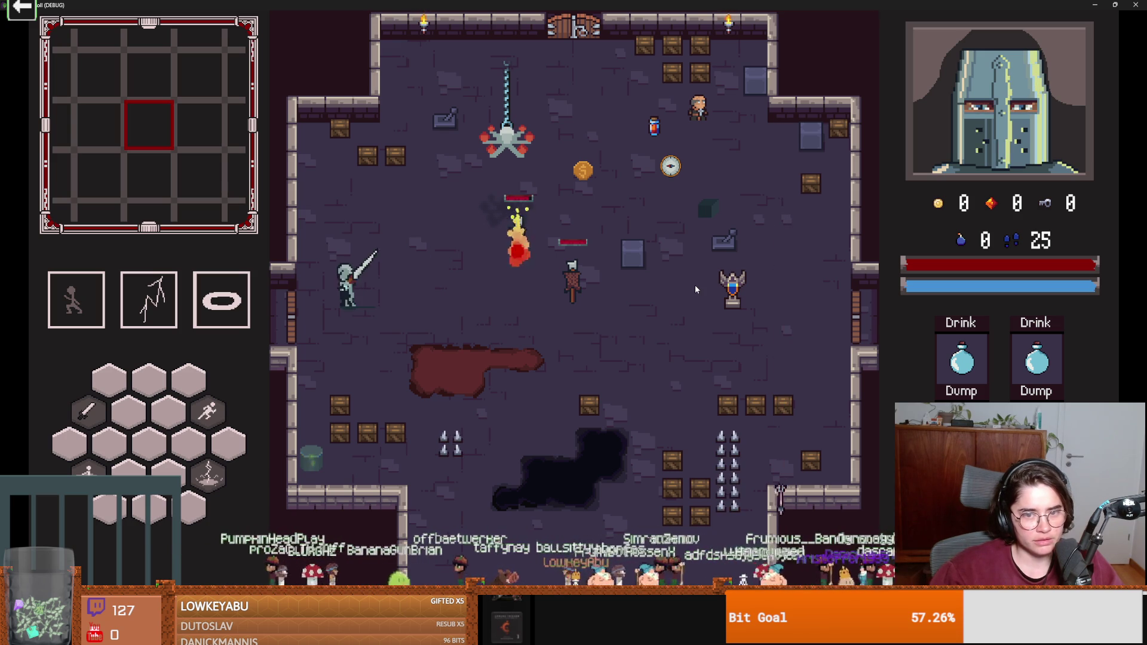
pyautogui.press('space')
# Walk to Marie, ask for power ups, and take the Radiant Strike card.
pyautogui.press('d')
pyautogui.press('w')
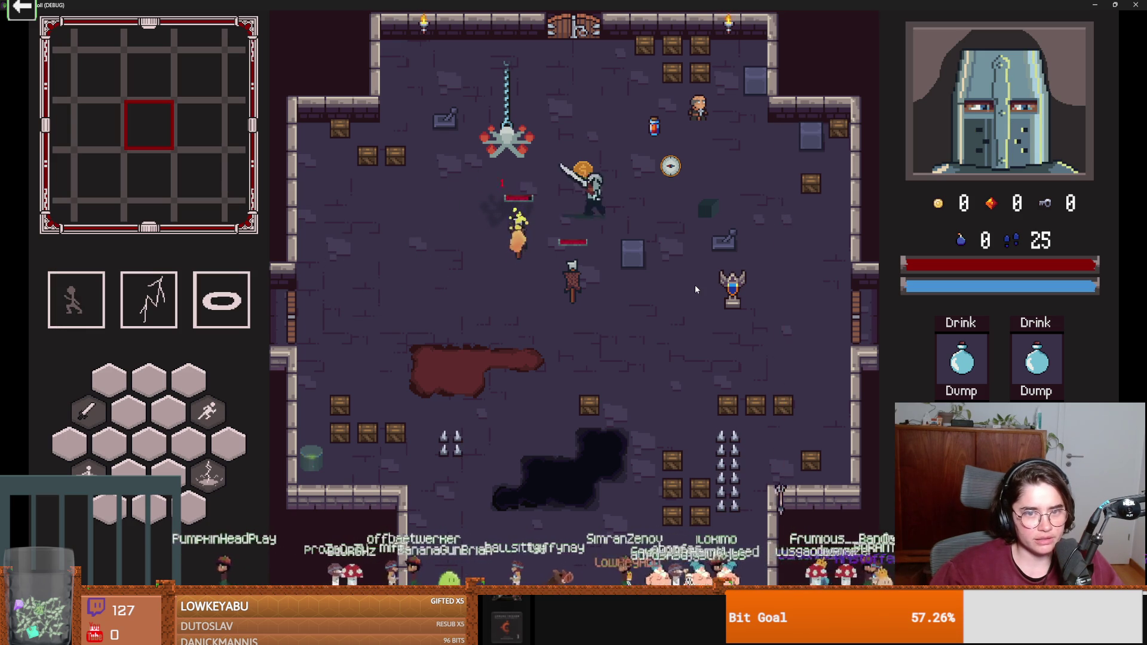
pyautogui.press('e')
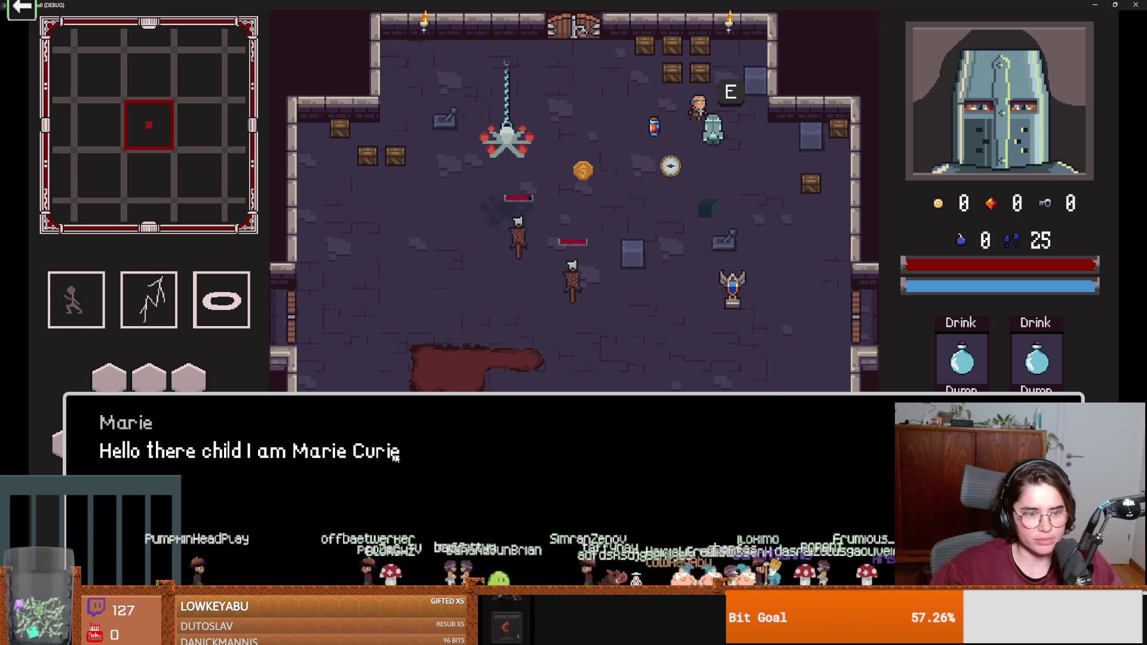
pyautogui.click(423, 464)
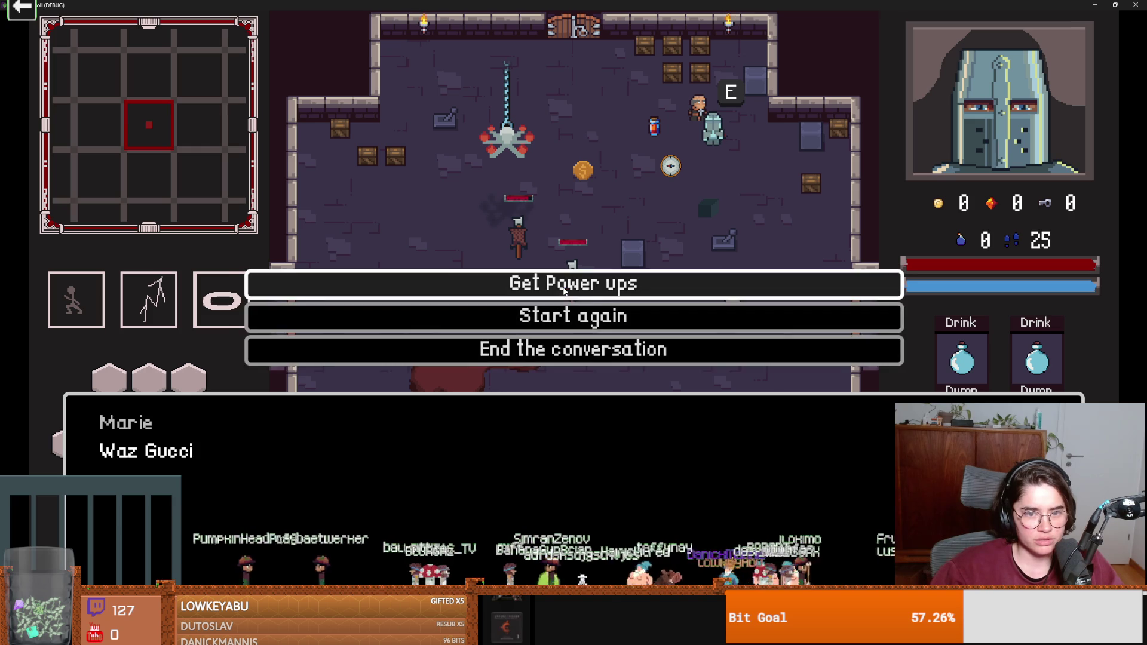
pyautogui.click(561, 292)
pyautogui.click(561, 293)
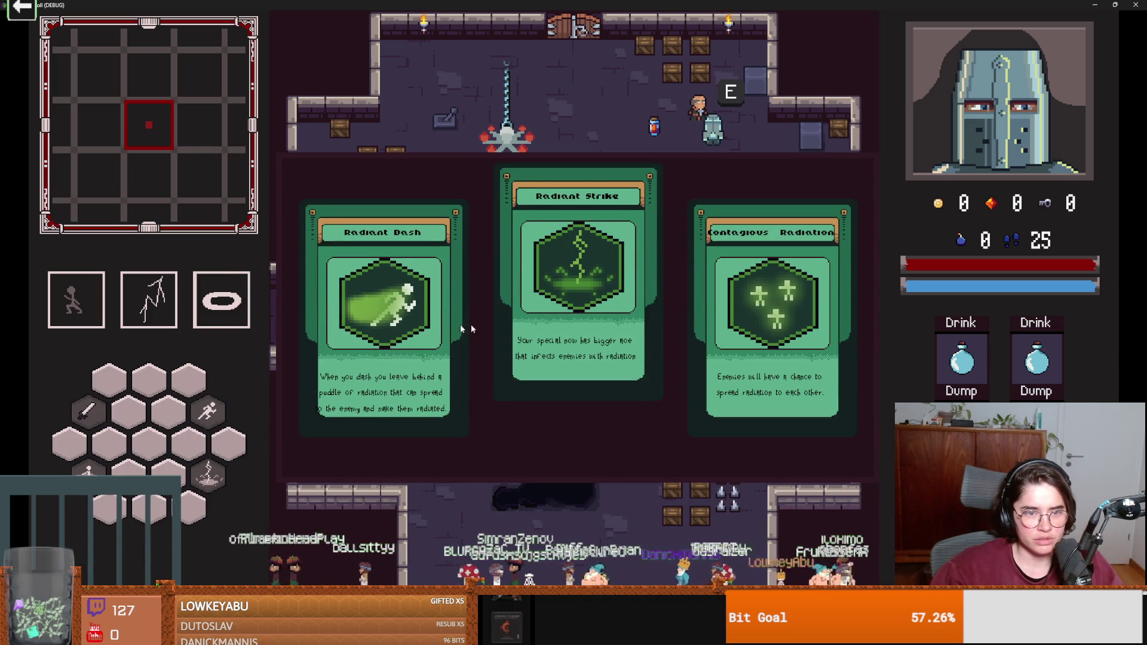
pyautogui.click(658, 307)
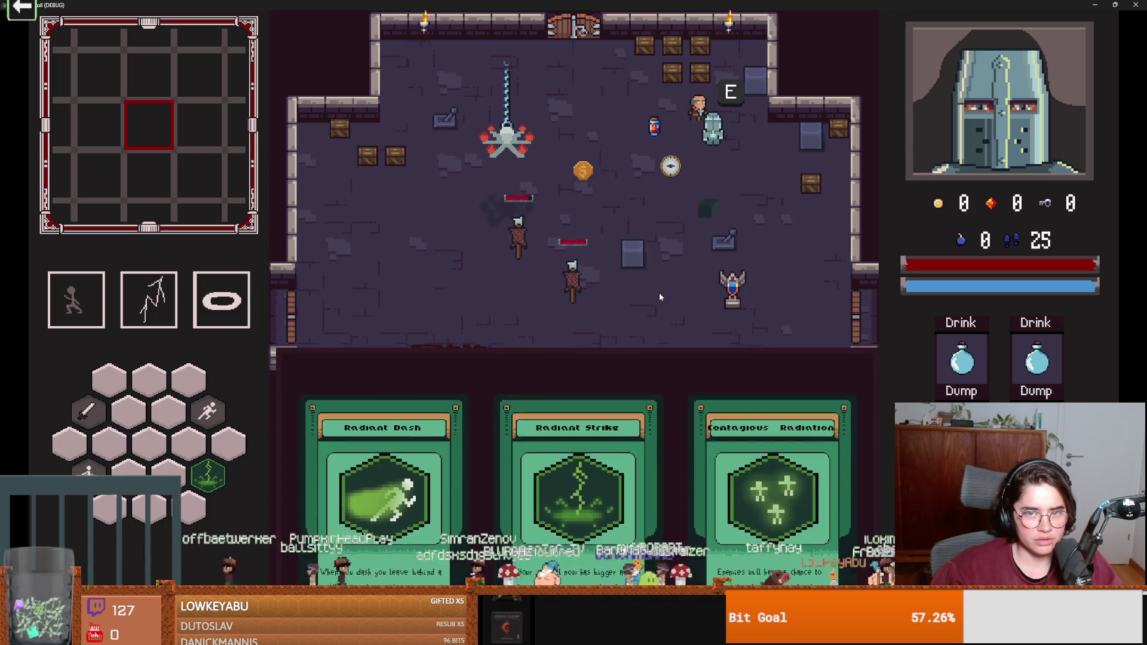
# Ask Marie for two more rounds, taking Radiant Sword Spin and one other power-up.
pyautogui.click(572, 410)
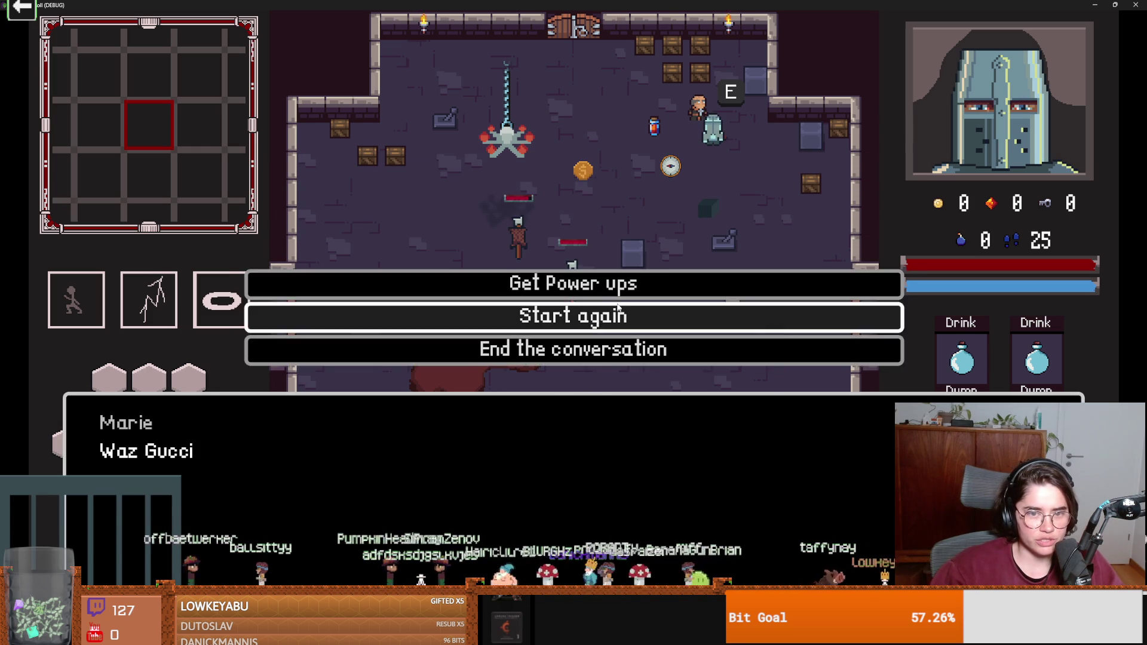
pyautogui.click(613, 292)
pyautogui.click(601, 302)
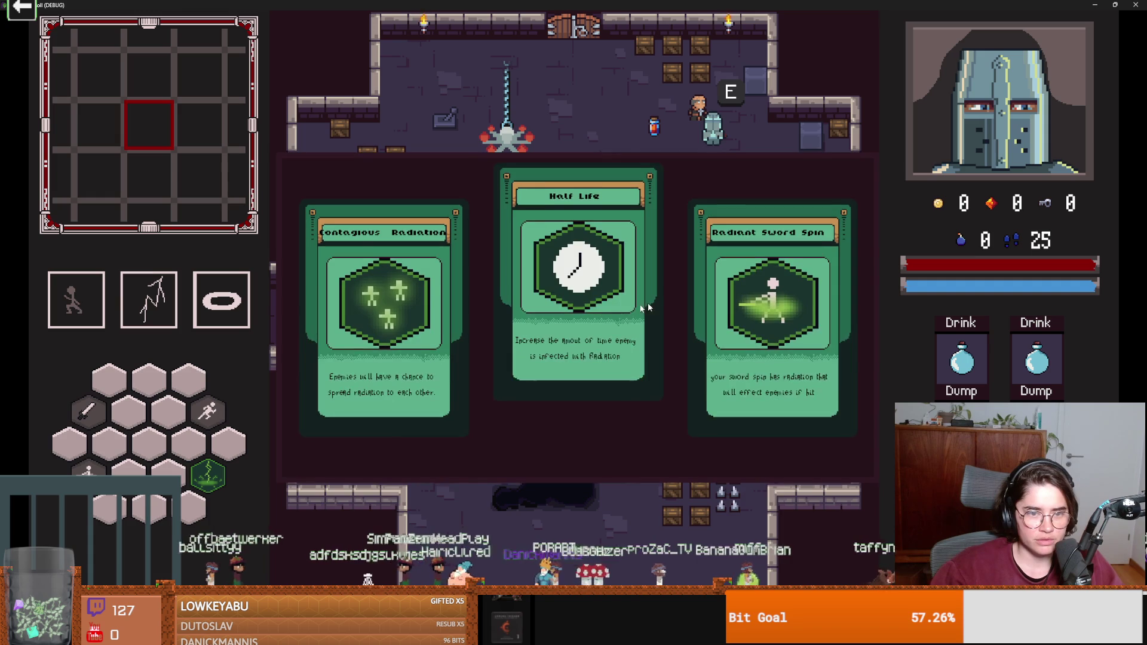
pyautogui.click(715, 308)
pyautogui.click(608, 405)
pyautogui.click(632, 292)
pyautogui.click(621, 311)
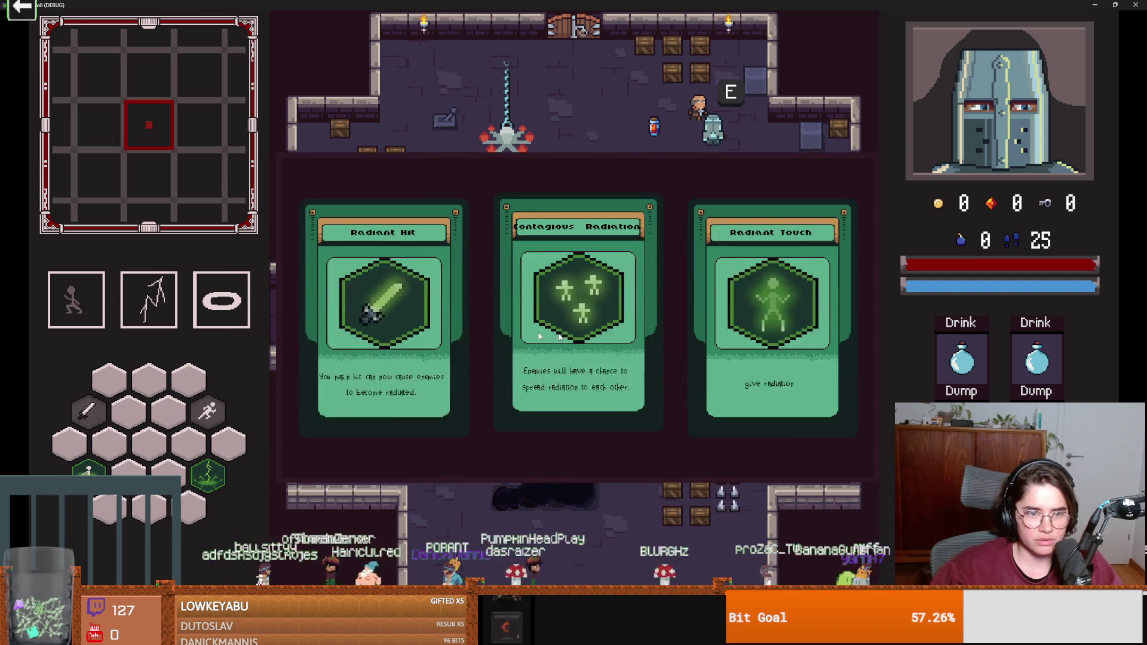
pyautogui.click(610, 286)
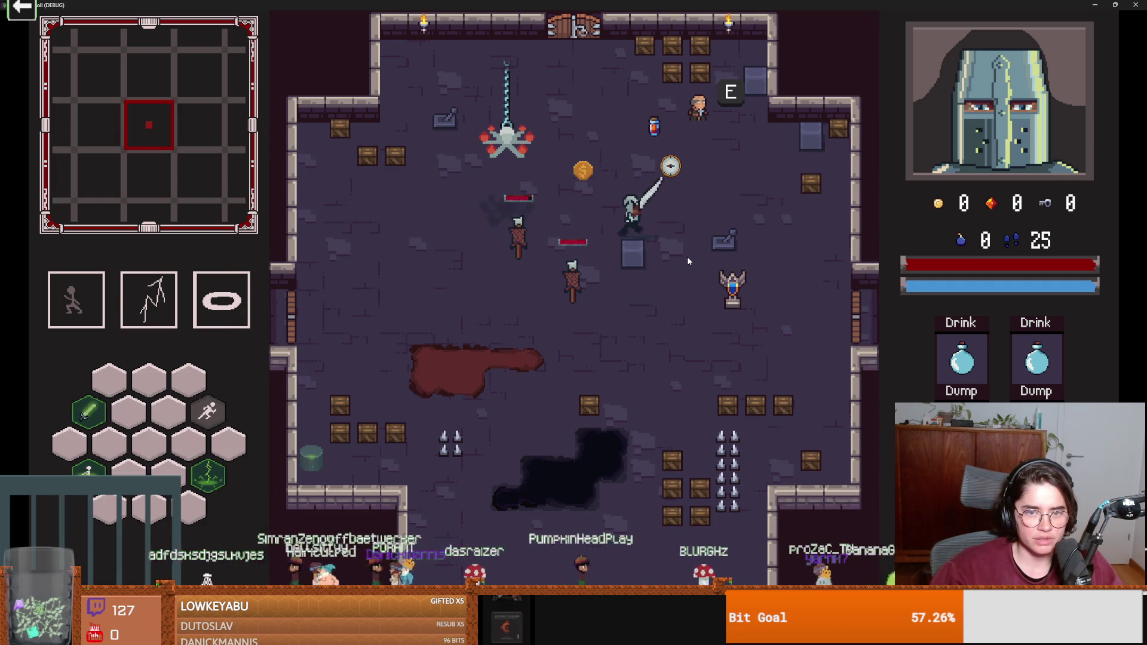
# Move around the training dummies and hit one with the upgraded sword to check coloured damage numbers.
pyautogui.press('a')
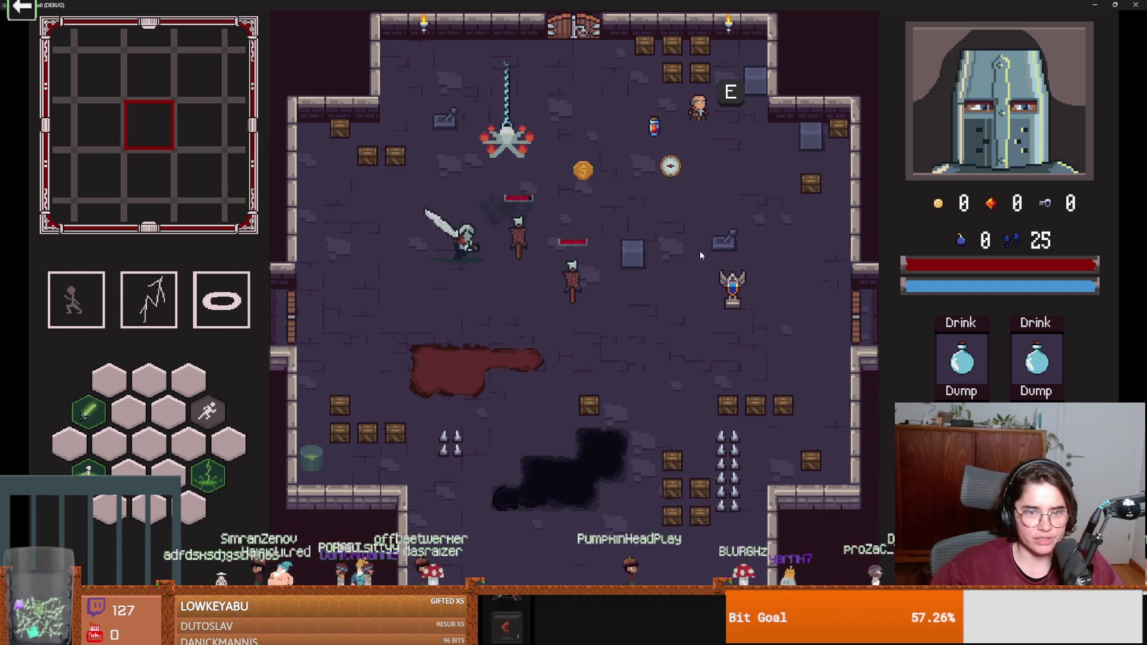
pyautogui.press('a')
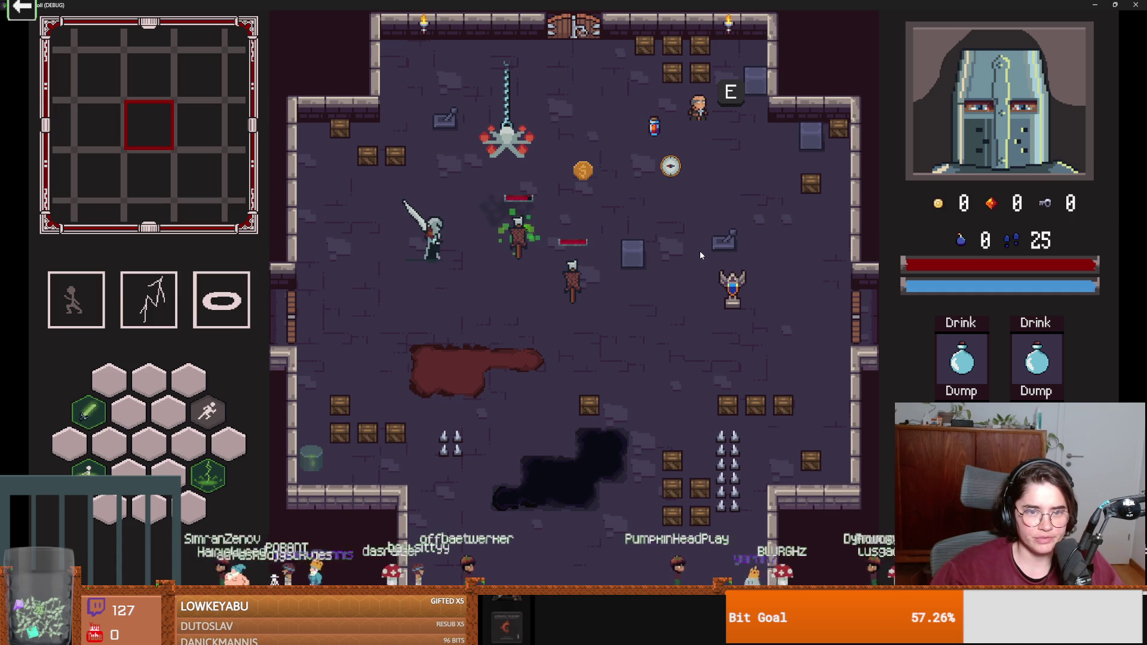
pyautogui.press('s')
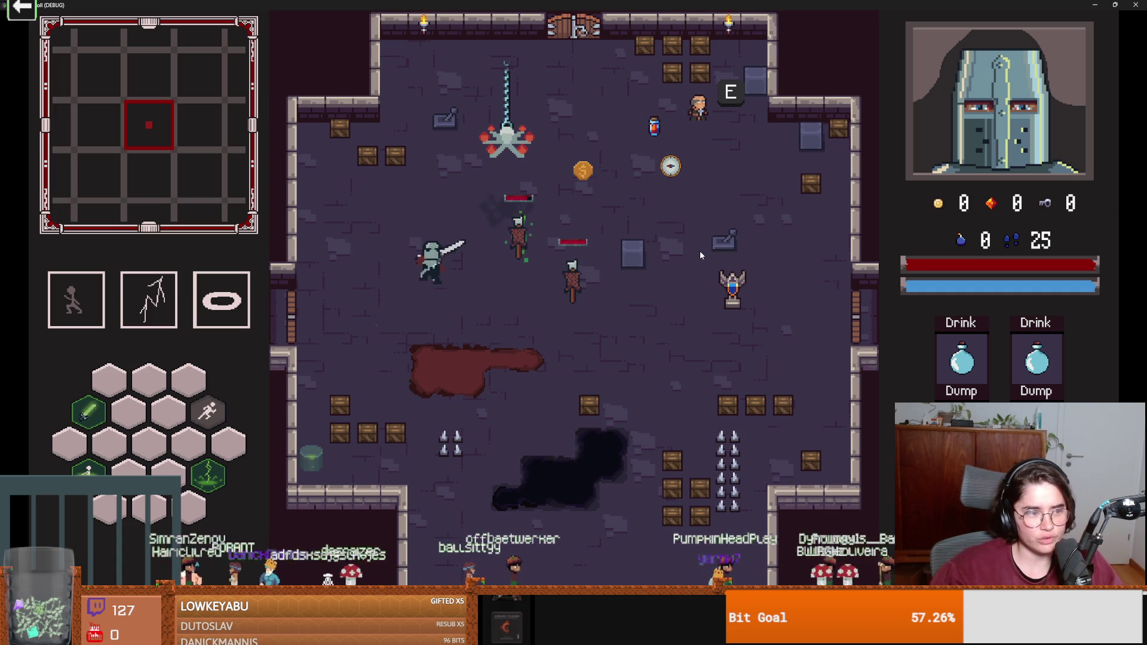
pyautogui.press('d')
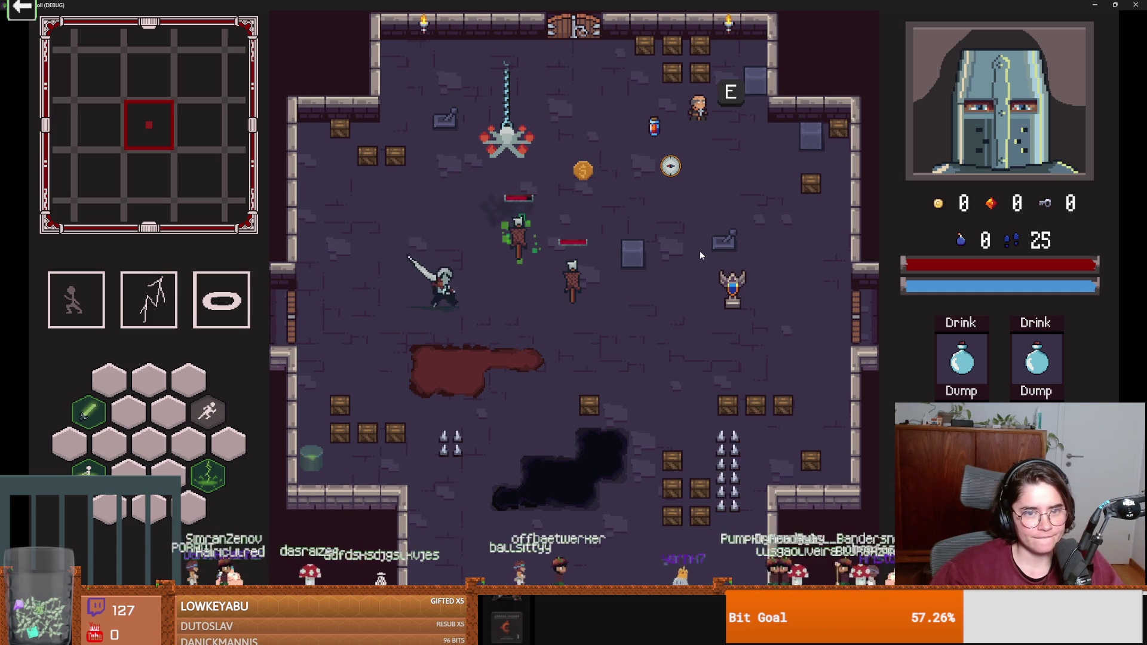
pyautogui.click(701, 255)
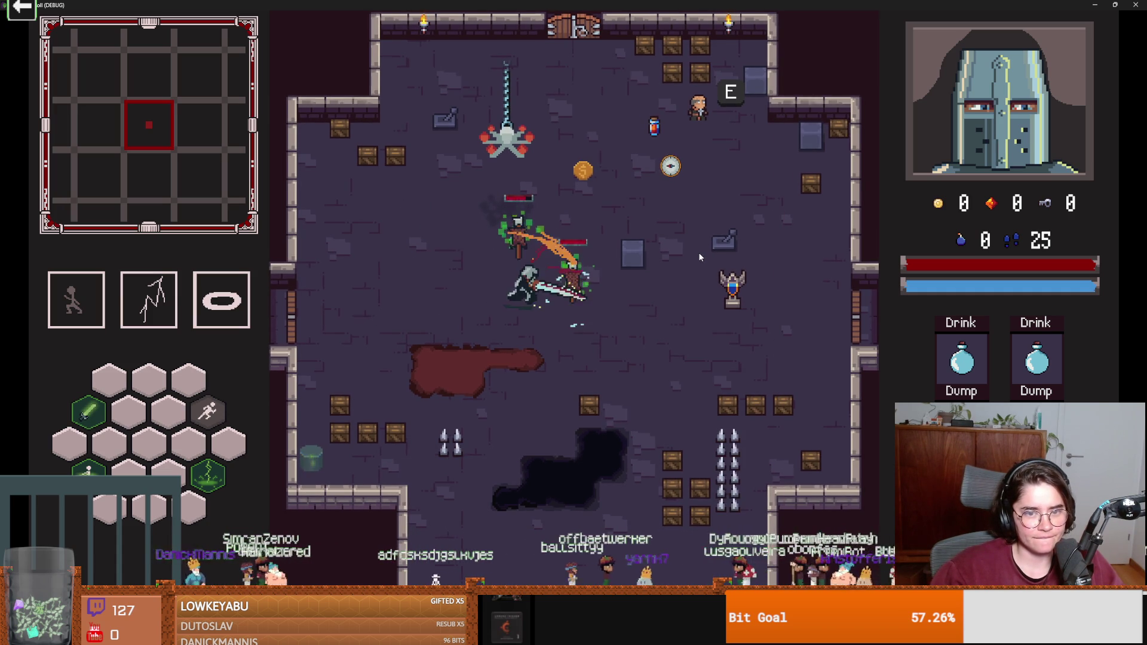
pyautogui.press('a')
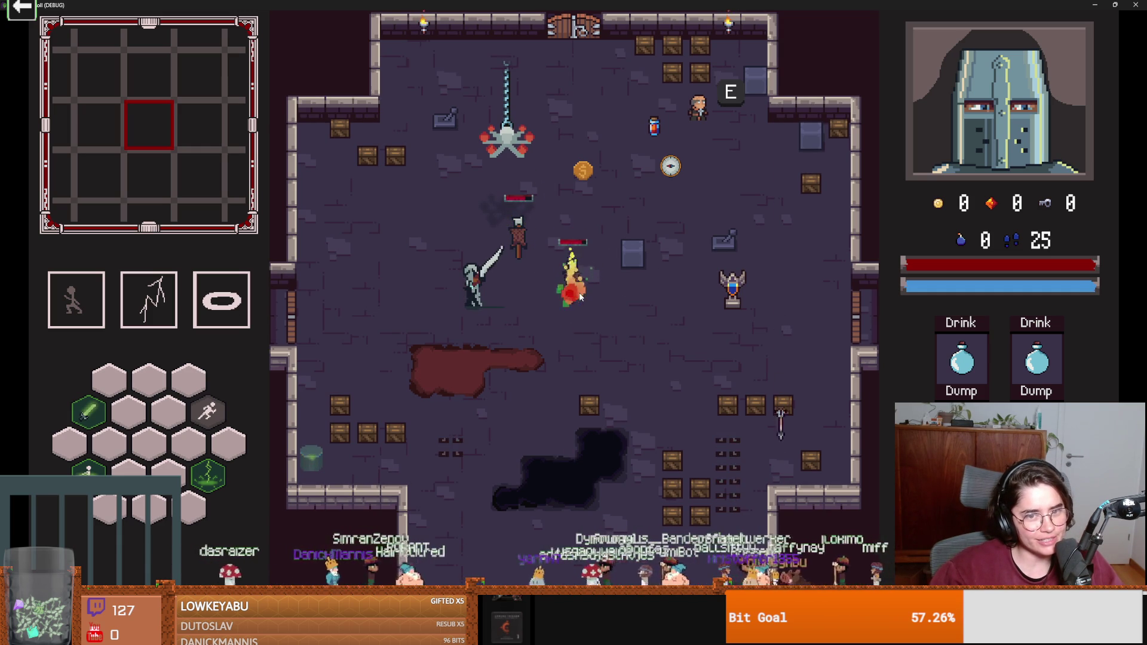
pyautogui.press('a')
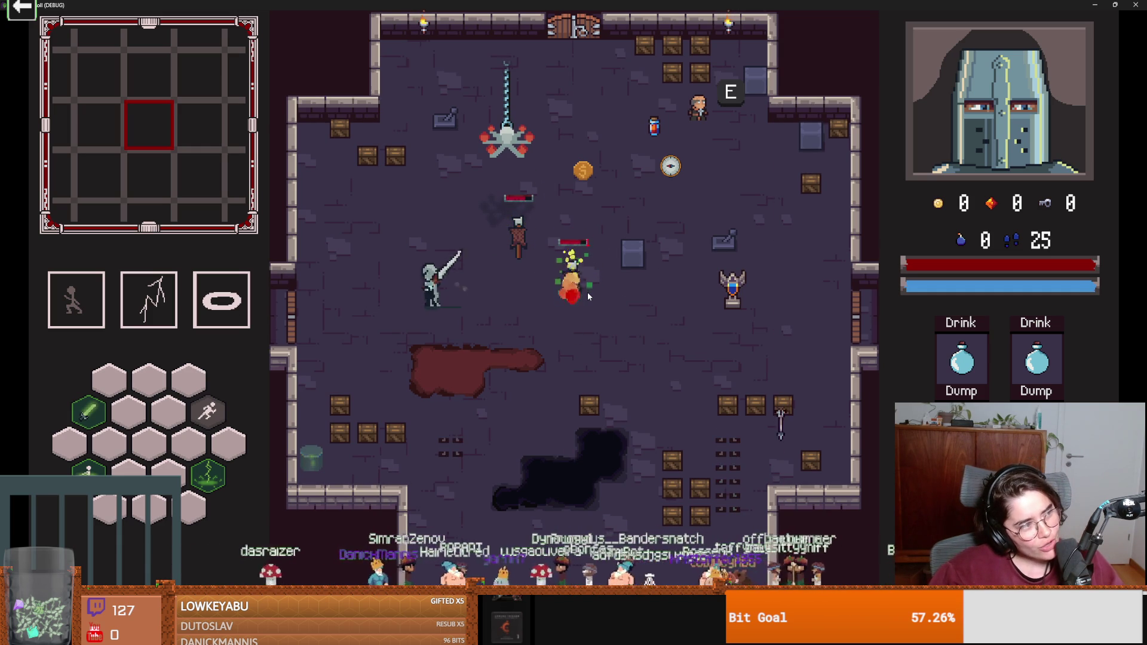
pyautogui.press('d')
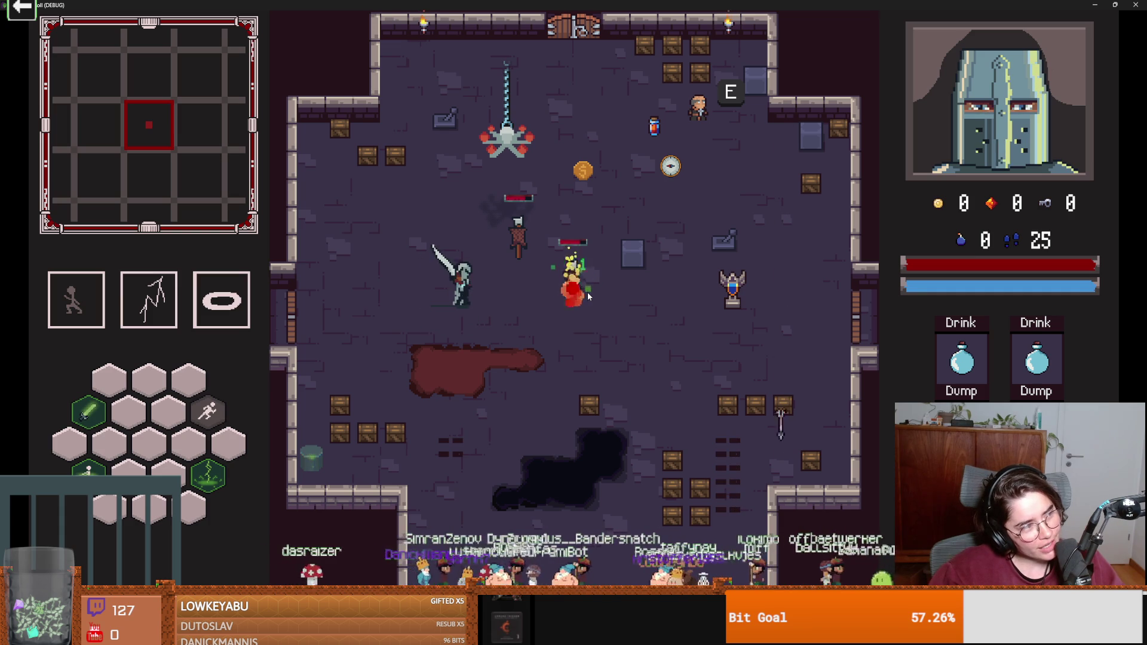
# Walk the knight to the left door, pick the next room and enter it.
pyautogui.press('a')
pyautogui.press('w')
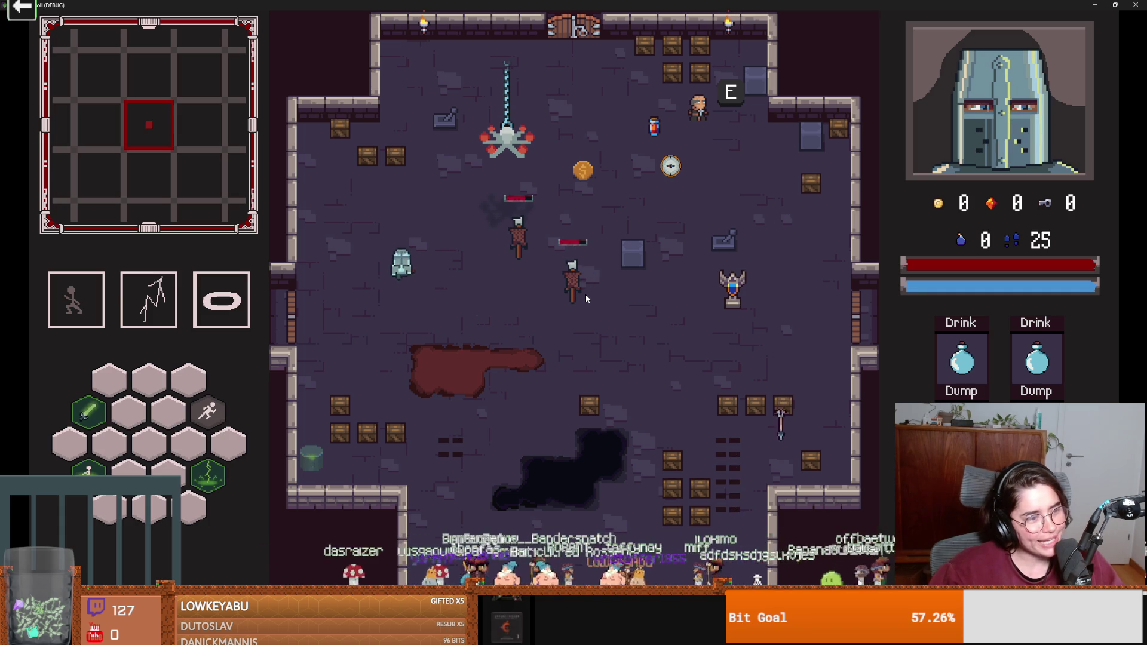
pyautogui.press('a')
pyautogui.press('s')
pyautogui.press('e')
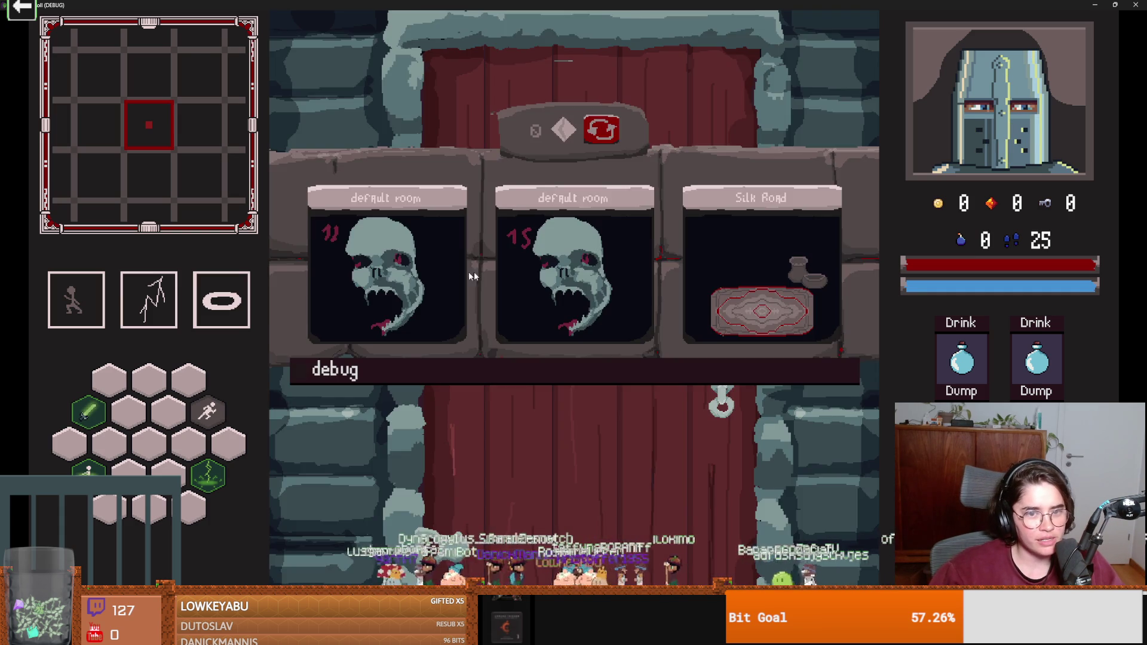
pyautogui.click(455, 274)
pyautogui.press('e')
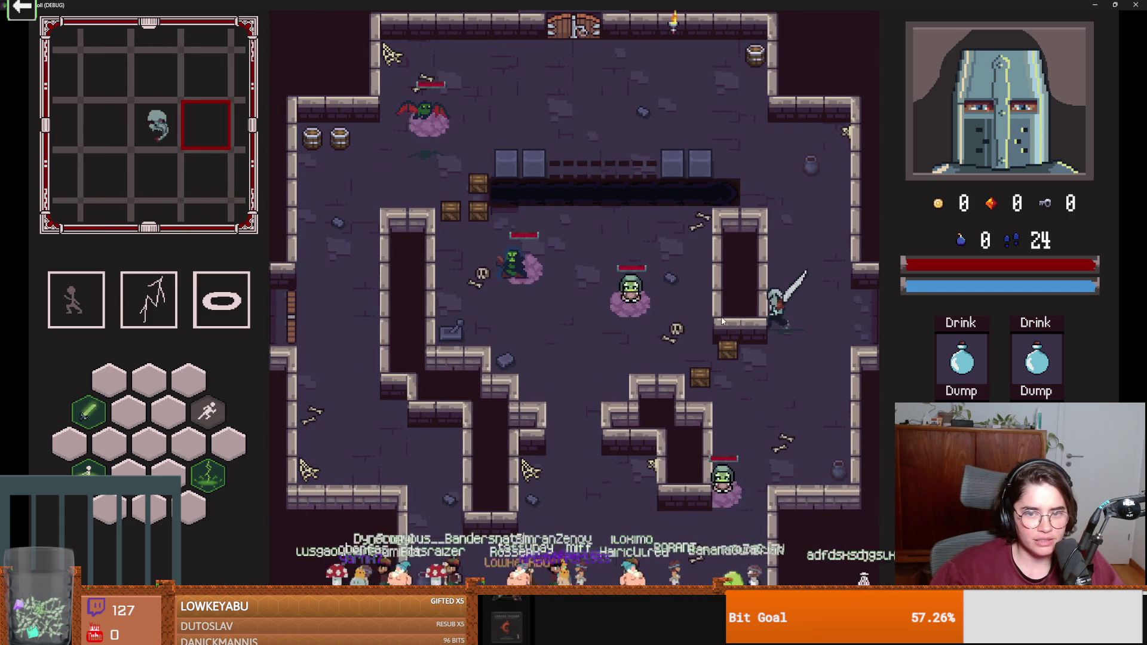
# Attack the skeleton with sword swings and dashes, then cast the green lightning skill.
pyautogui.press('s')
pyautogui.press('a')
pyautogui.press('a')
pyautogui.click(554, 478)
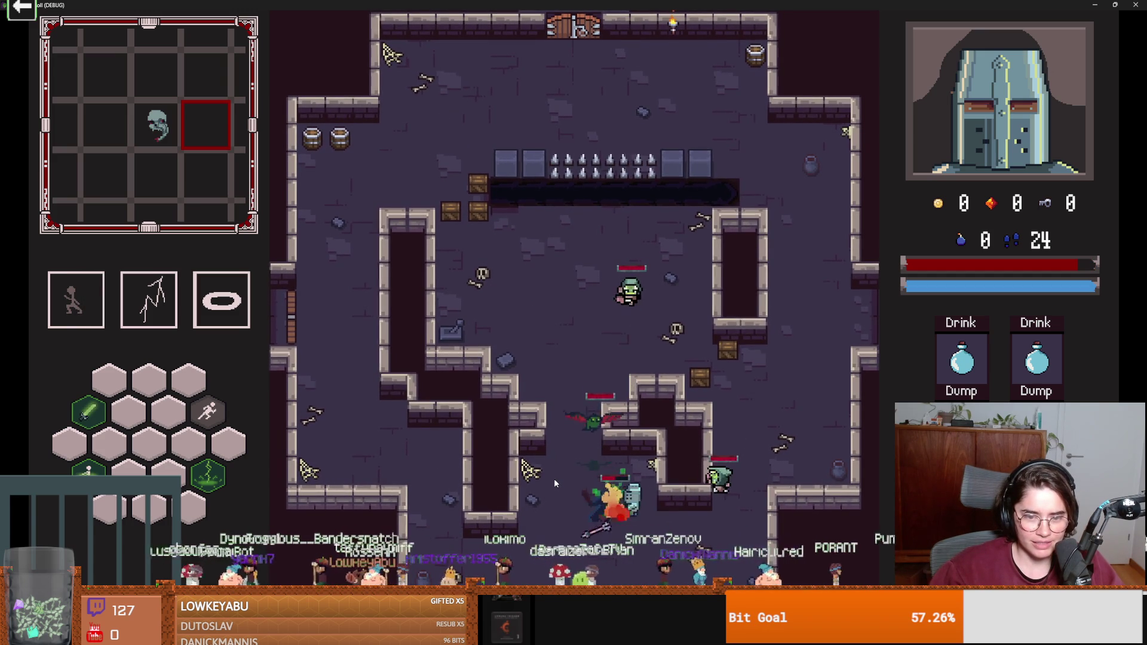
pyautogui.press('space')
pyautogui.click(554, 483)
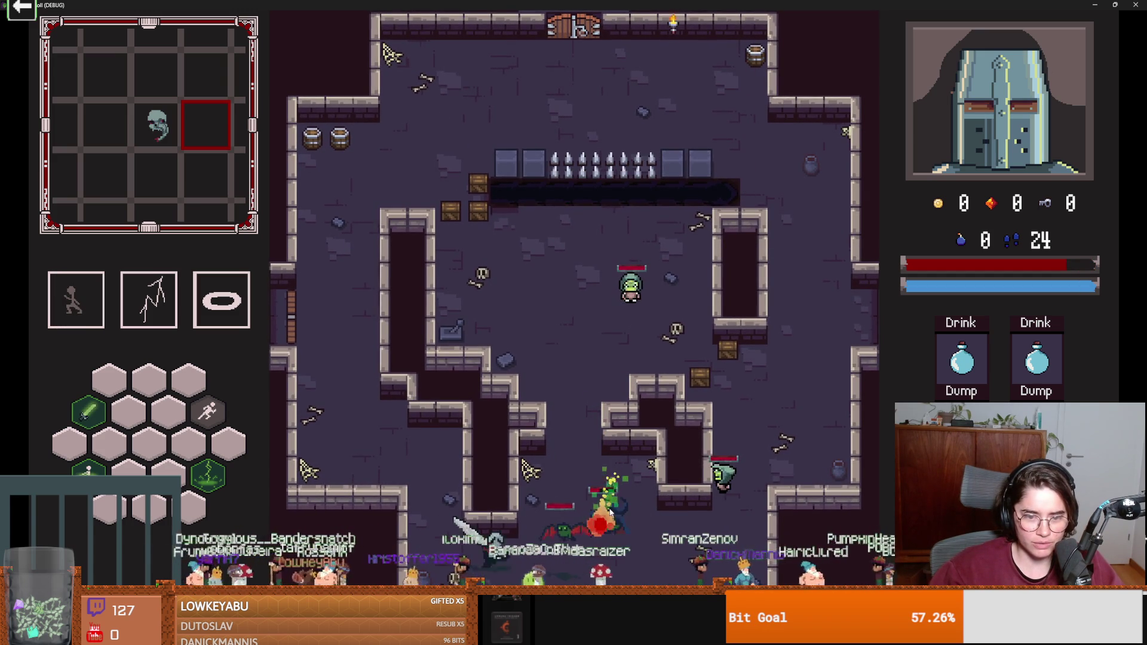
pyautogui.press('a')
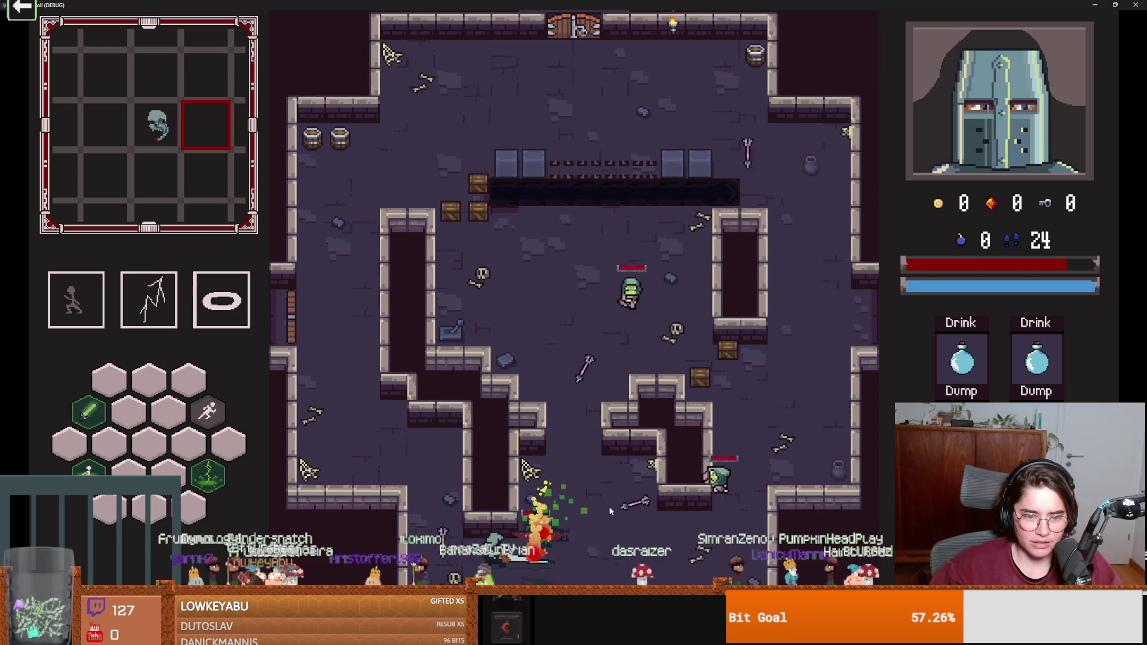
pyautogui.press('space')
pyautogui.rightClick(608, 507)
pyautogui.press('w')
pyautogui.press('a')
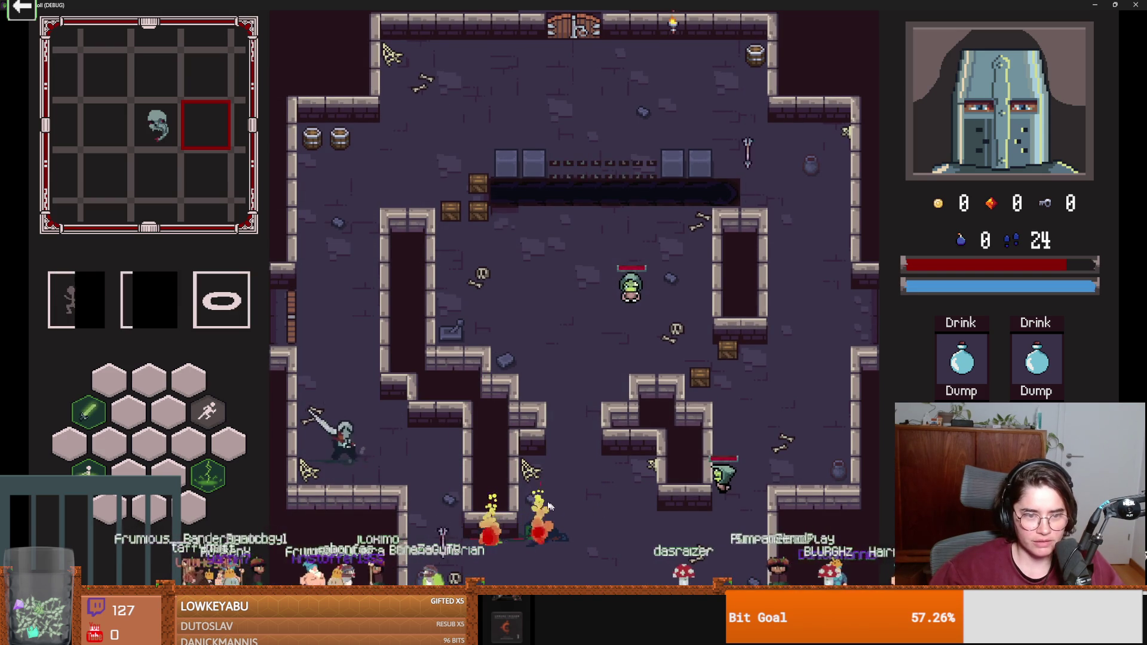
# Slash through the crates and the skeleton near the spikes, finishing with lightning.
pyautogui.press('w')
pyautogui.click(580, 424)
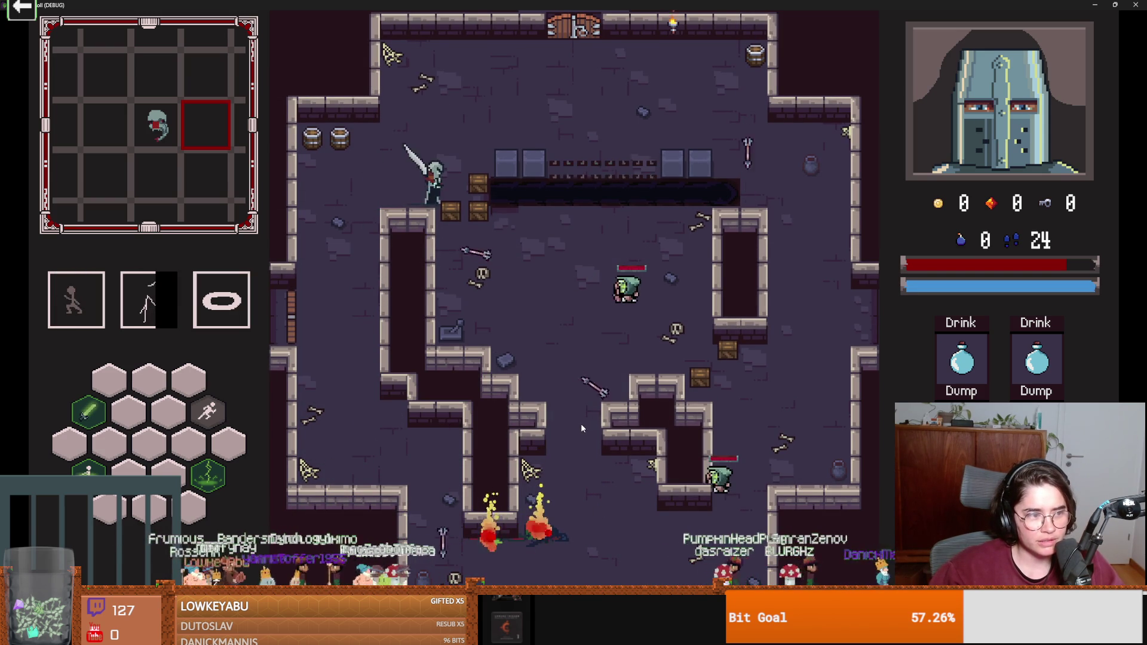
pyautogui.press('s')
pyautogui.click(538, 413)
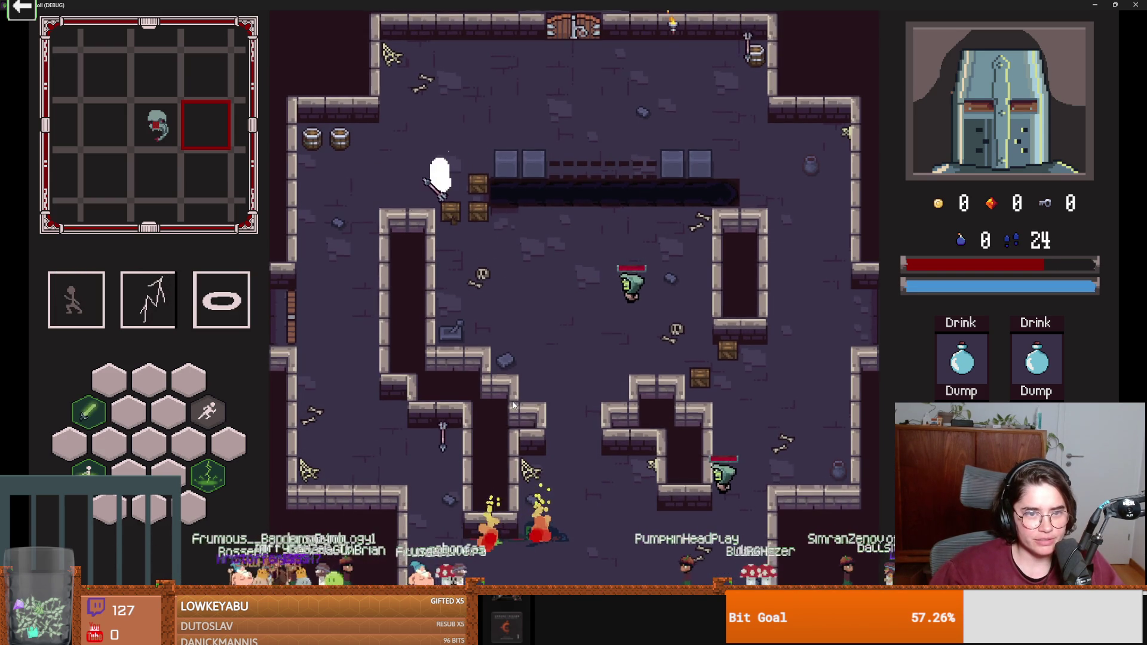
pyautogui.click(512, 404)
pyautogui.press('w')
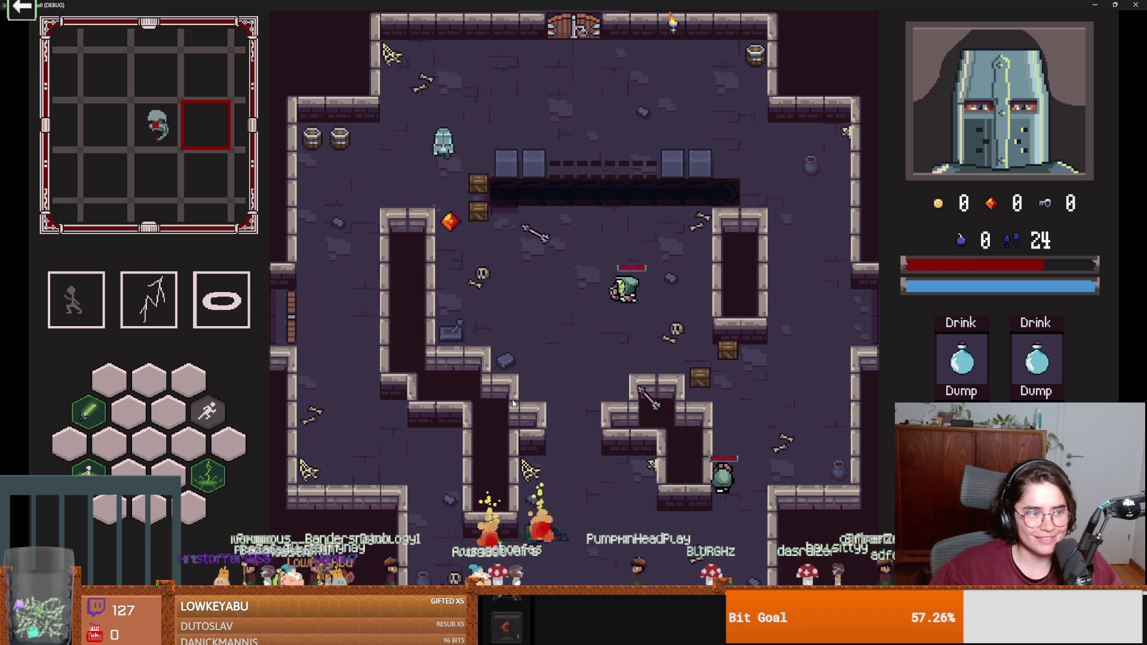
pyautogui.press('s')
pyautogui.click(494, 410)
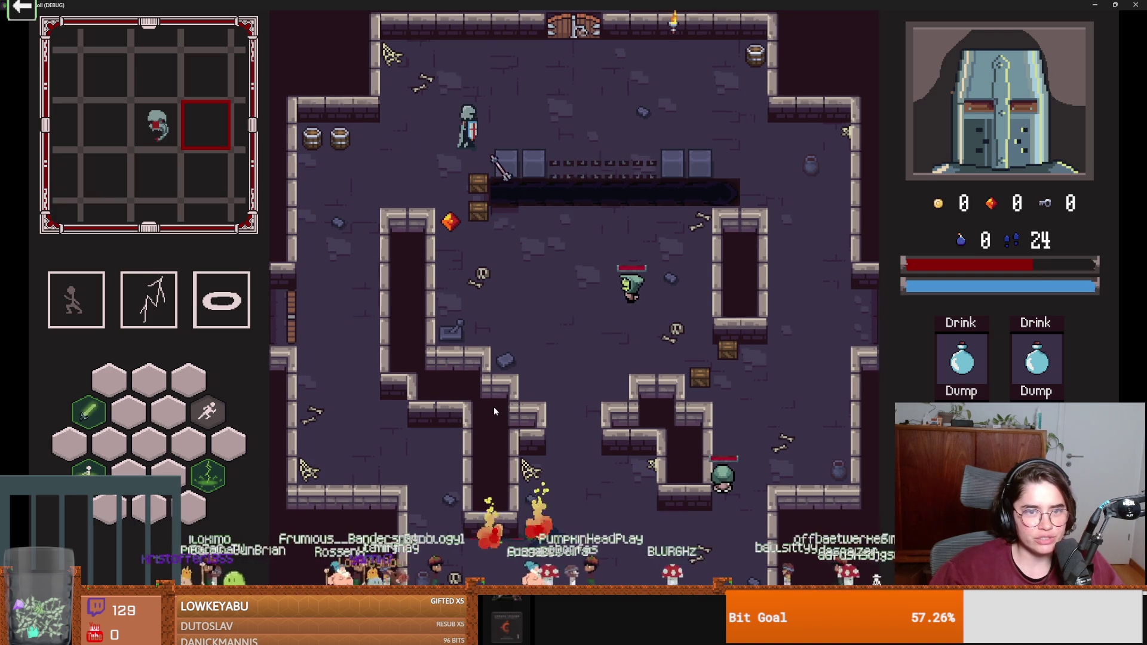
pyautogui.click(493, 408)
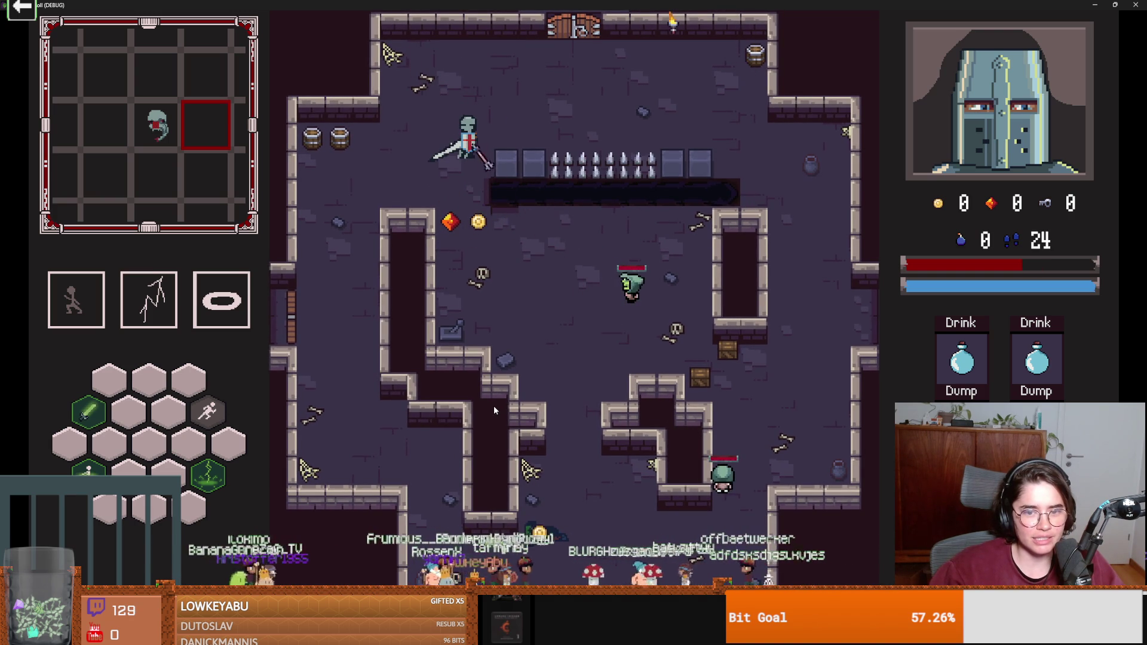
pyautogui.press('2')
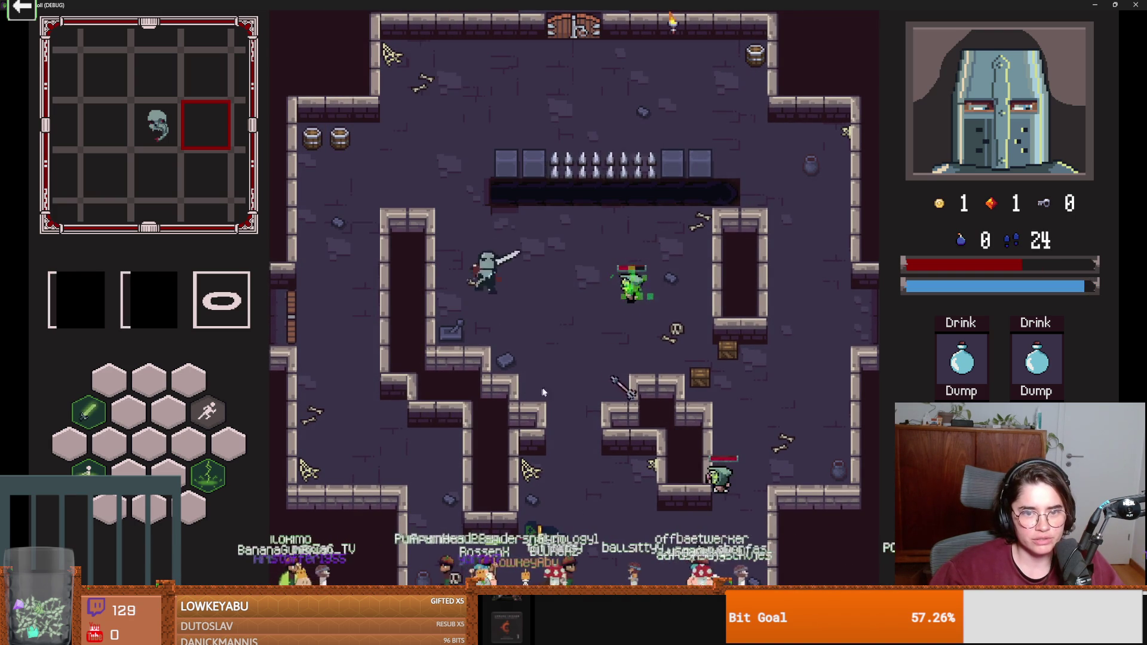
# Slash the green enemy, dash around with skill 1, then stop the test run.
pyautogui.press('w')
pyautogui.press('d')
pyautogui.click(679, 360)
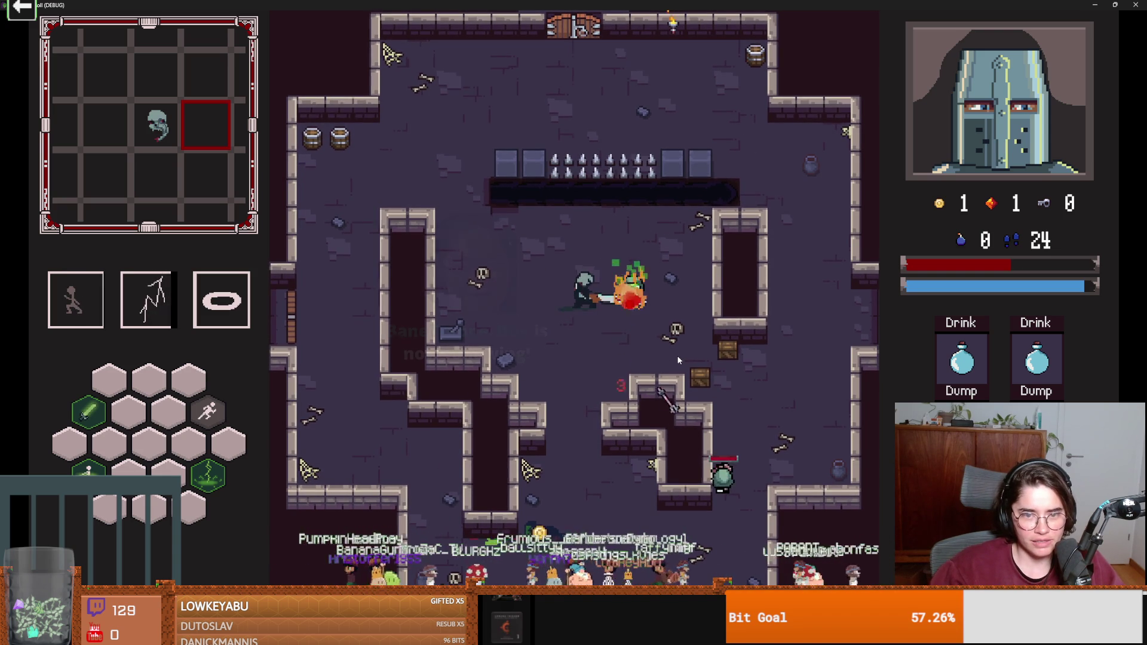
pyautogui.press('1')
pyautogui.press('s')
pyautogui.press('a')
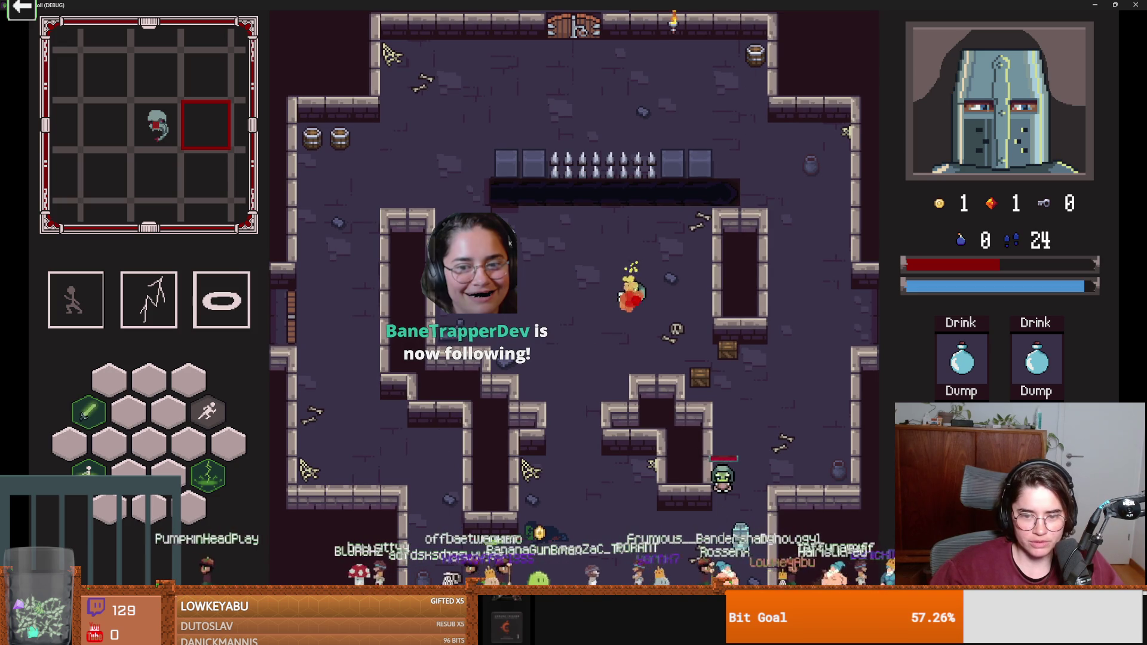
pyautogui.press('1')
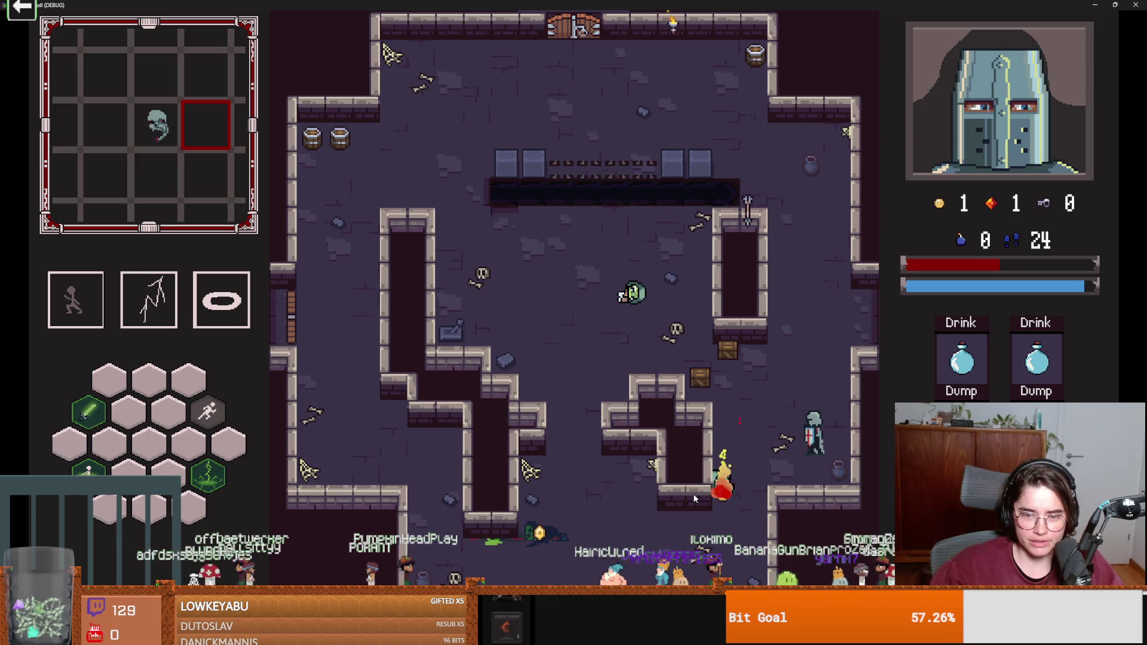
pyautogui.press('1')
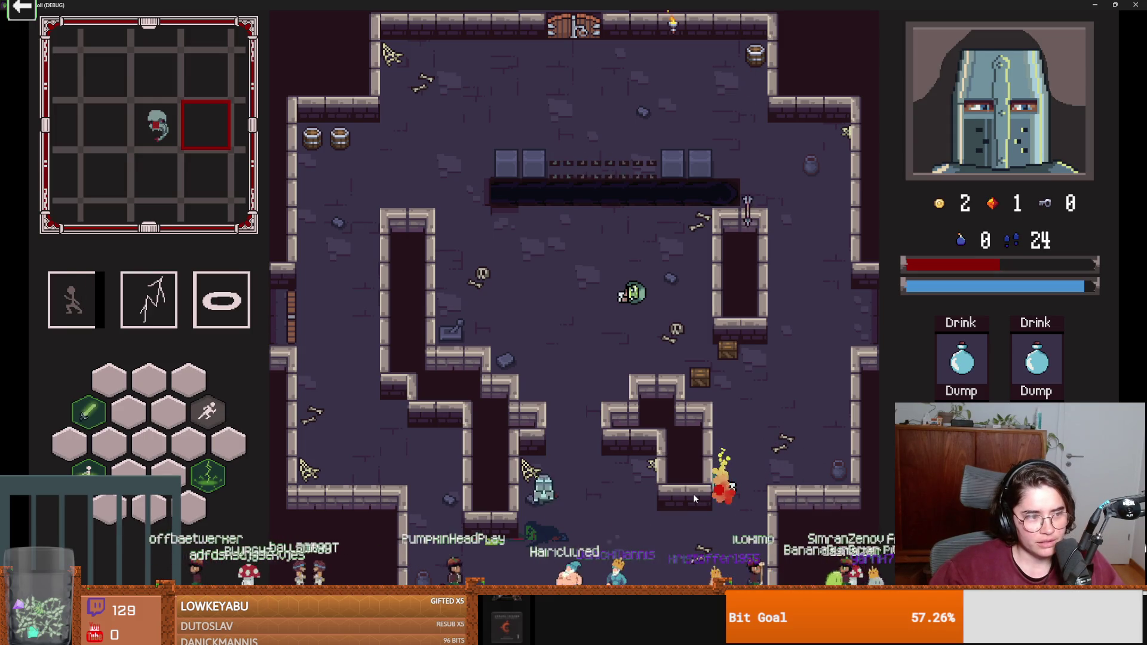
pyautogui.press('super+Down')
pyautogui.click(817, 203)
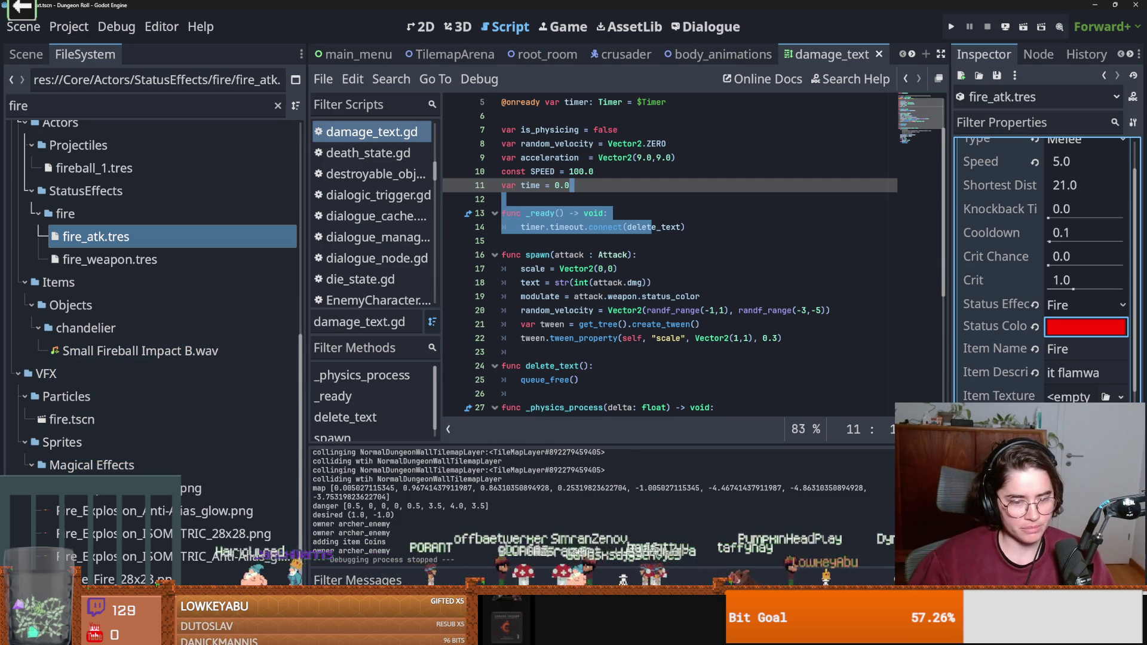
# Bring up GitHub Desktop's 7 changed files and focus the commit summary field.
pyautogui.hotkey('alt', 'Tab')
pyautogui.click(303, 371)
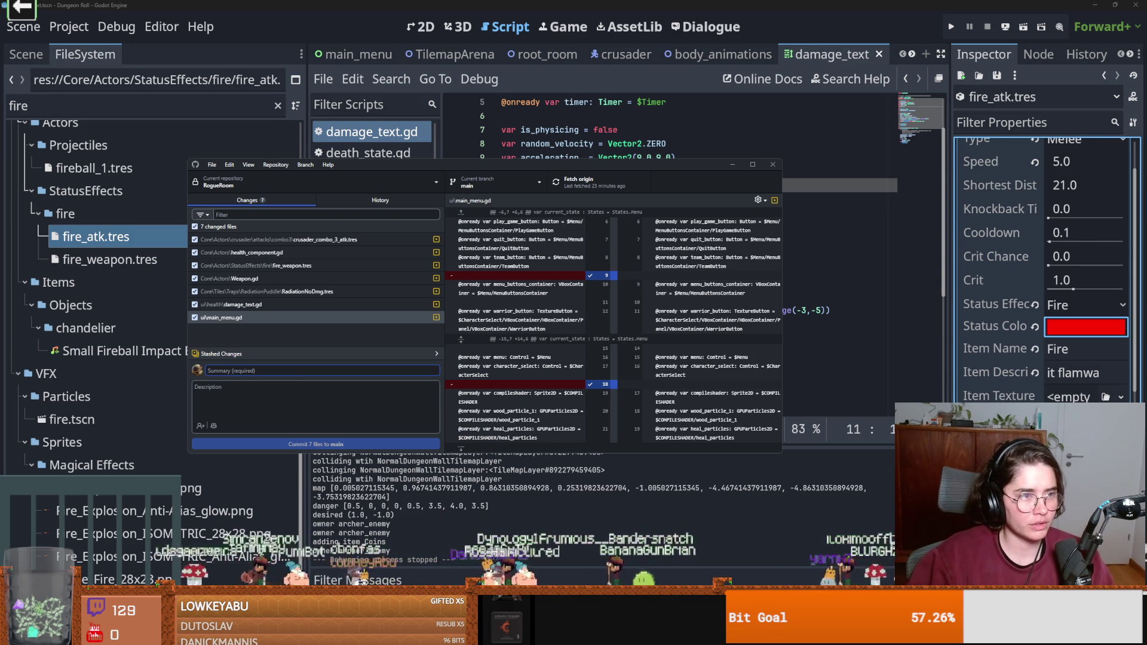
# Commit the 7 files to main with the summary 'weapons have different colors'.
pyautogui.click(13, 6)
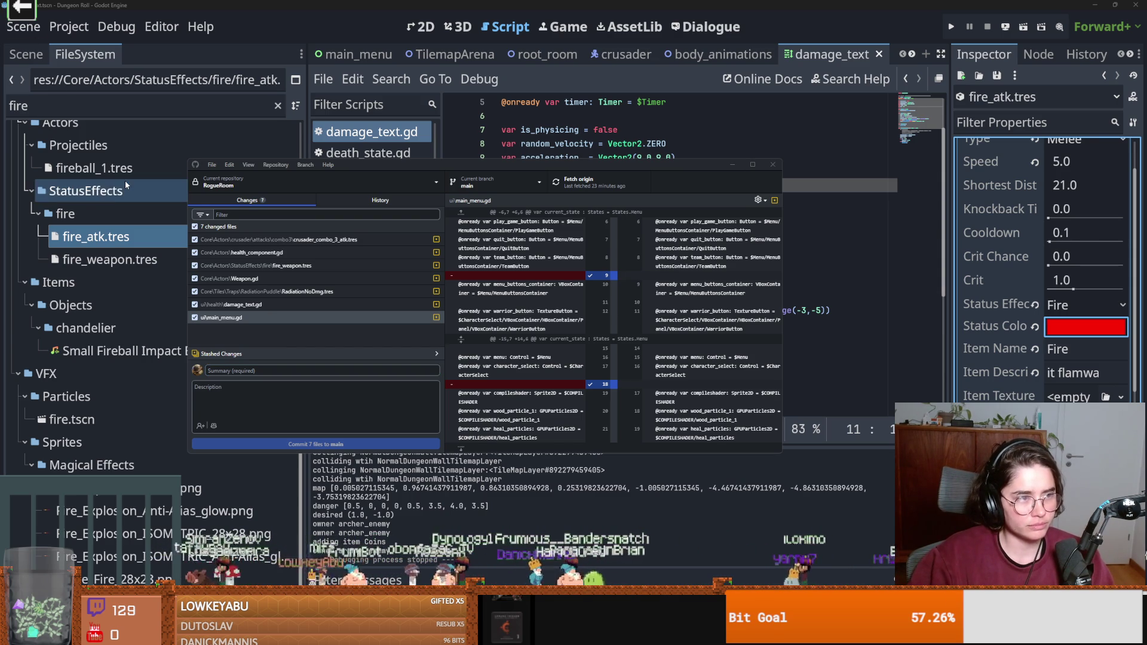
pyautogui.click(290, 372)
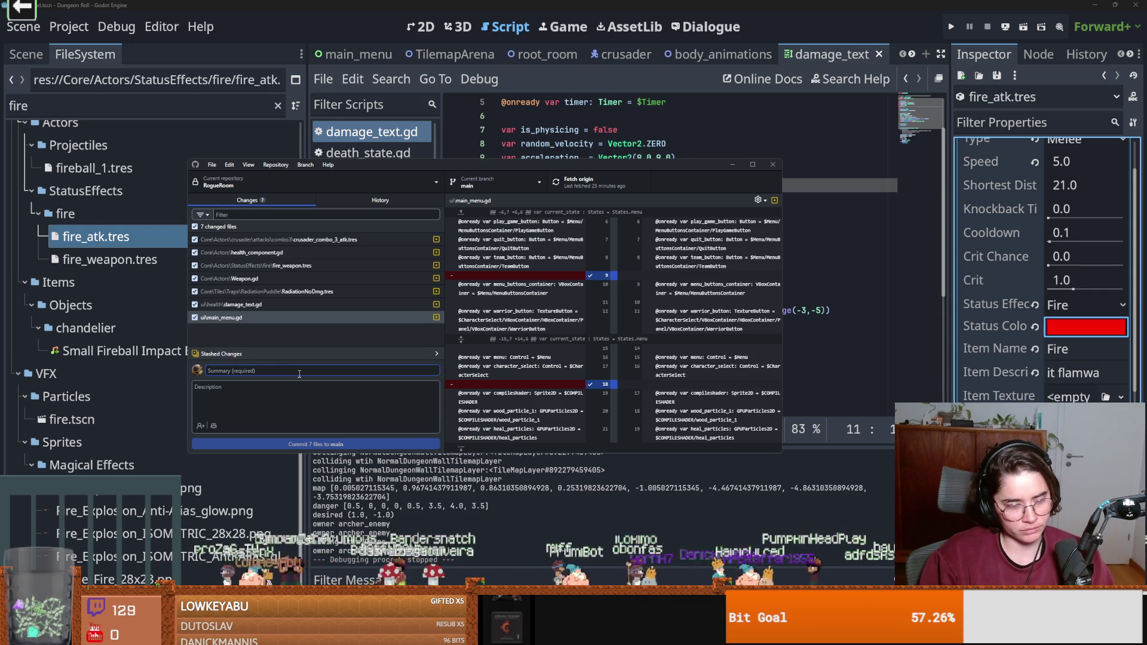
pyautogui.write('weapons have different colors')
pyautogui.click(324, 445)
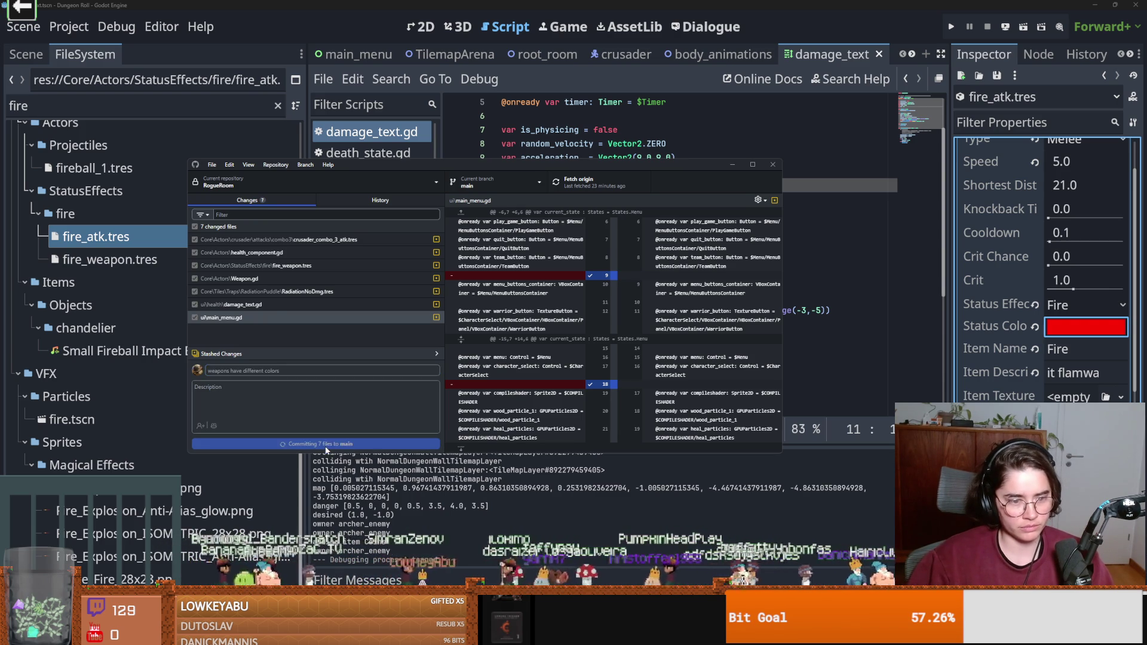
# Push the new commit to origin.
pyautogui.click(589, 189)
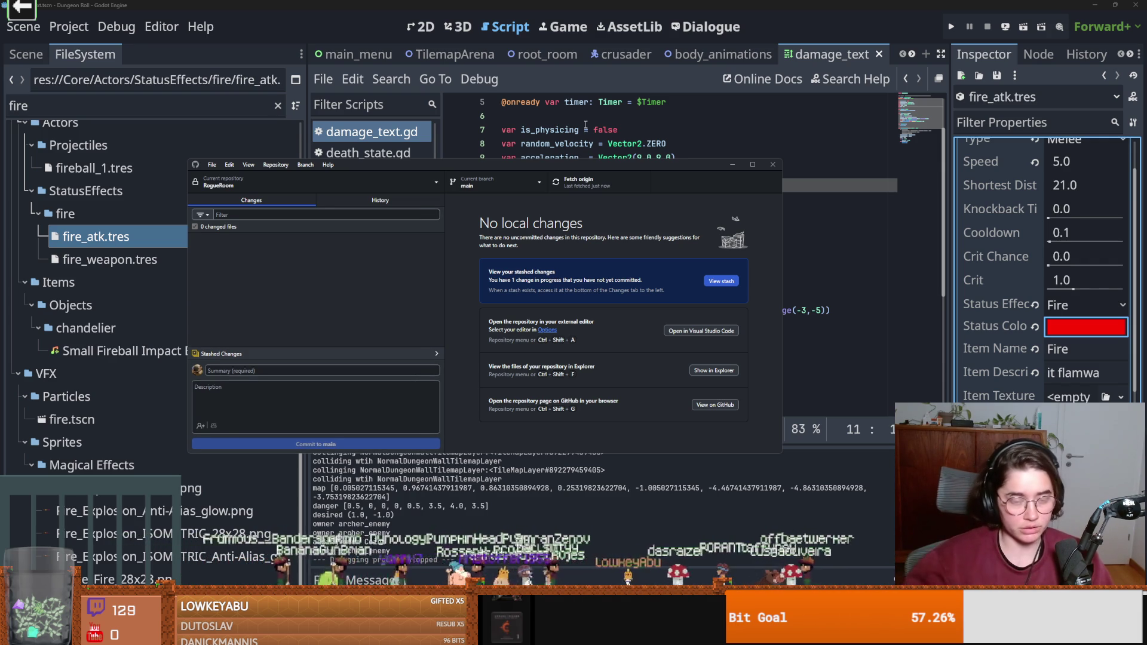
pyautogui.hotkey('alt', 'Tab')
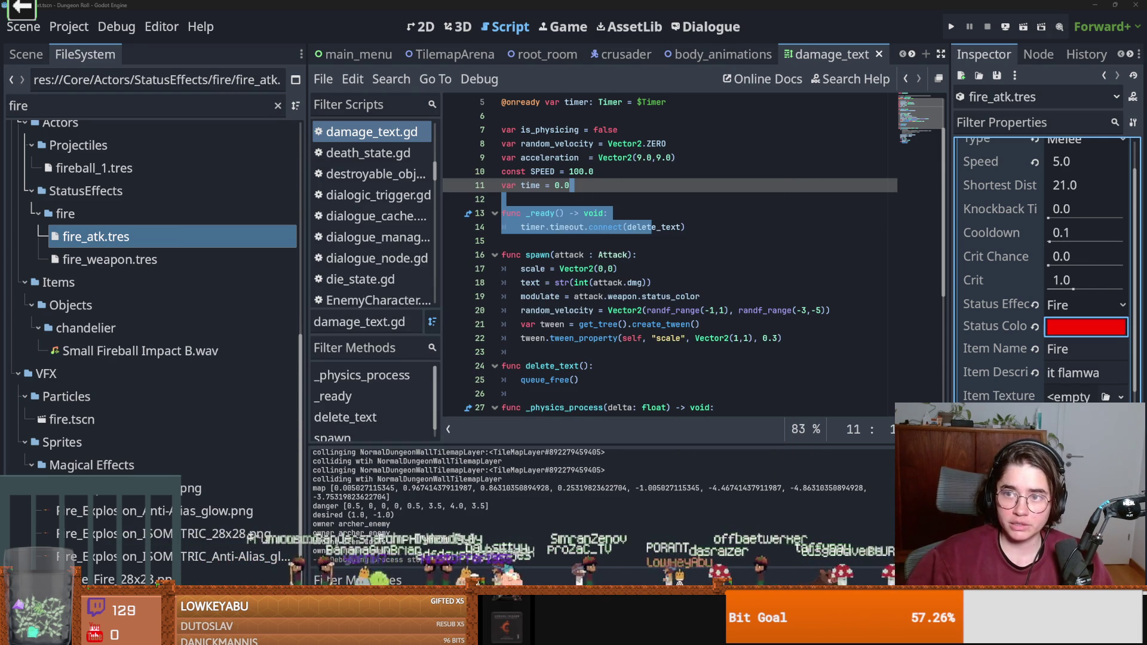
pyautogui.hotkey('alt', 'Tab')
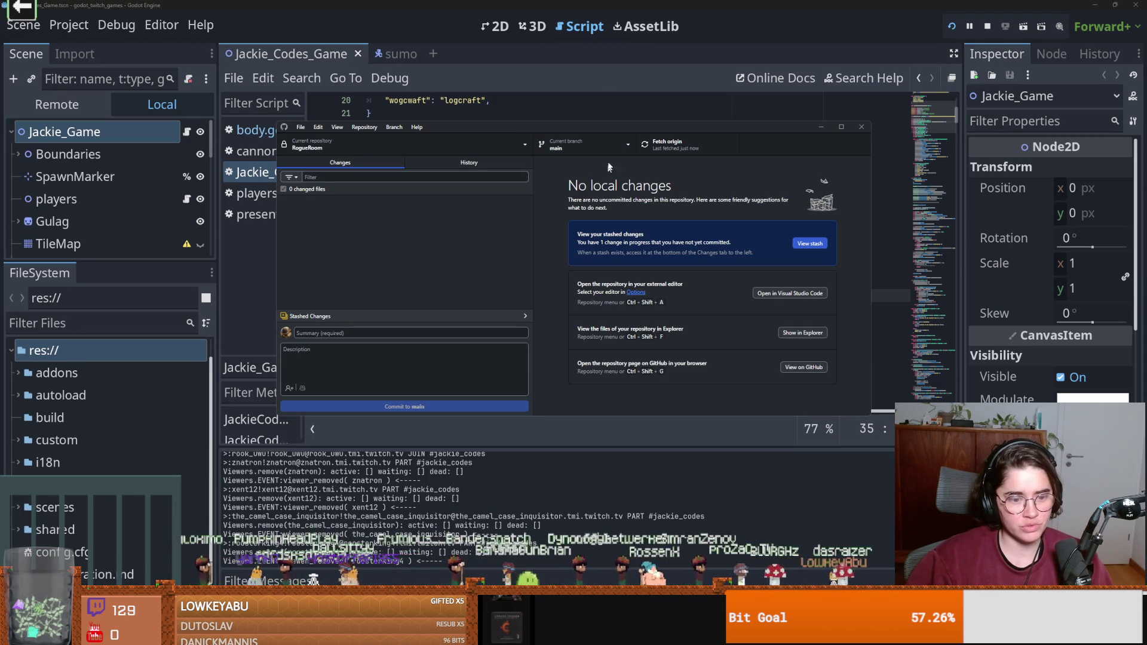
# Check out the dev branch, merge main into it, and minimize GitHub Desktop.
pyautogui.click(575, 147)
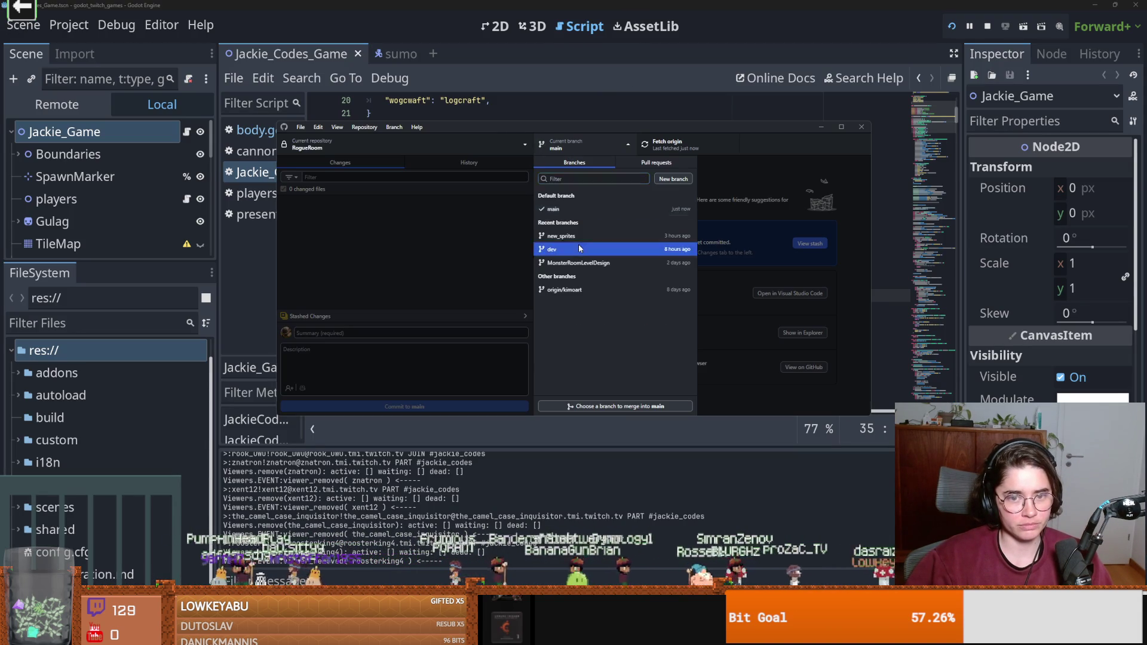
pyautogui.click(578, 249)
pyautogui.click(395, 128)
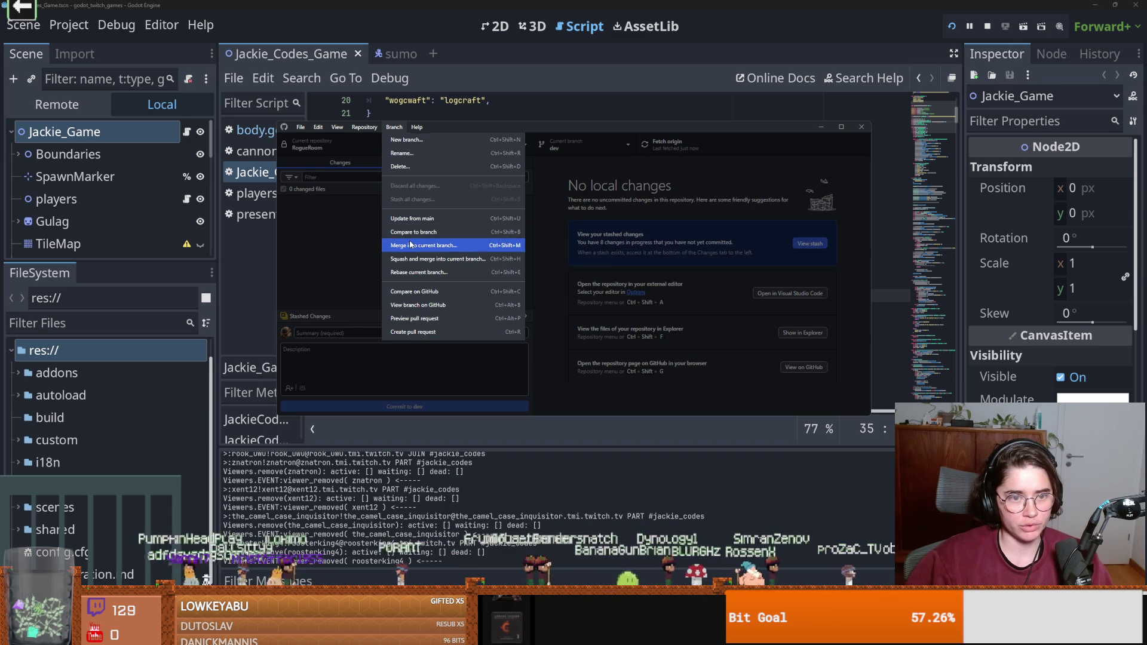
pyautogui.click(410, 244)
pyautogui.click(568, 357)
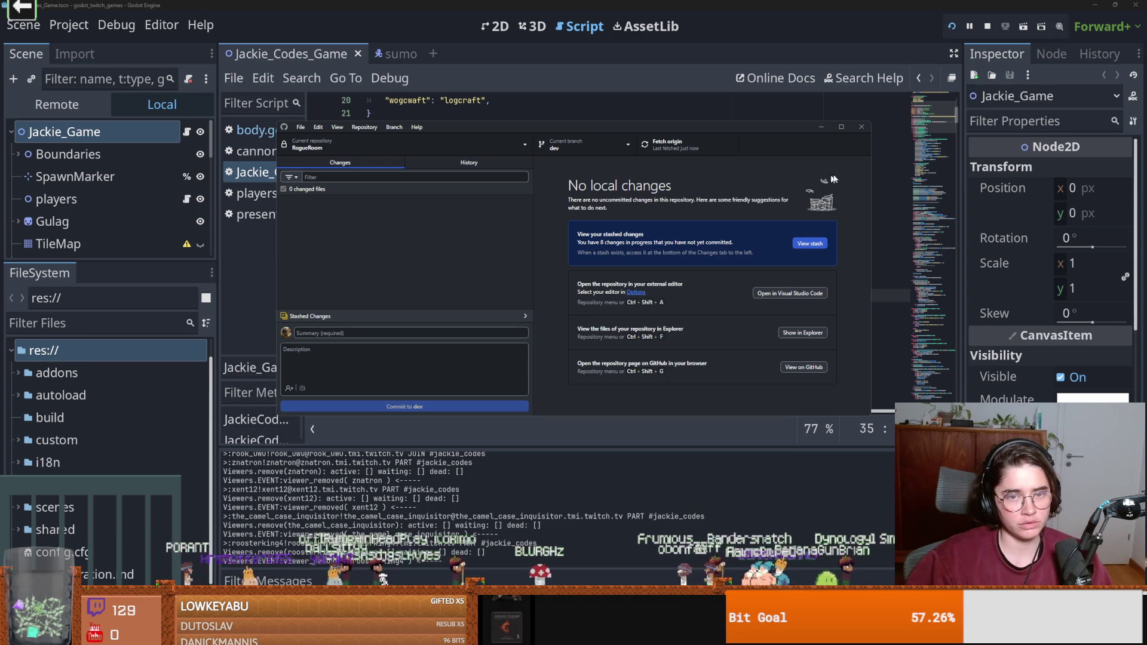
pyautogui.click(828, 127)
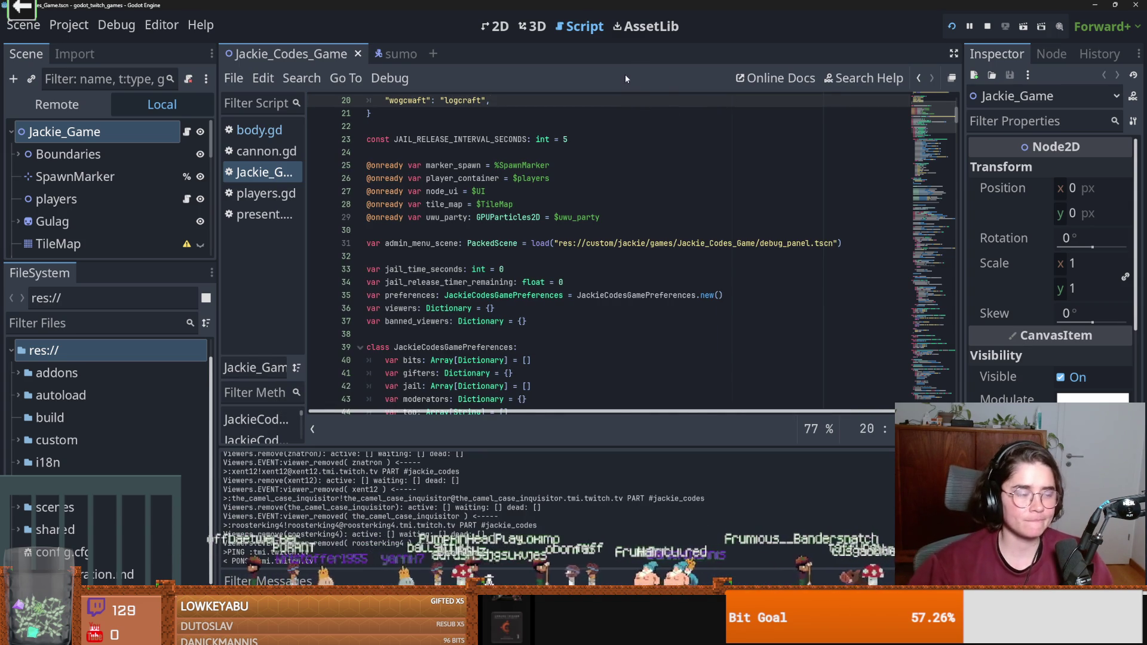
# Return to GitHub Desktop and show the dev branch's commit History.
pyautogui.click(611, 178)
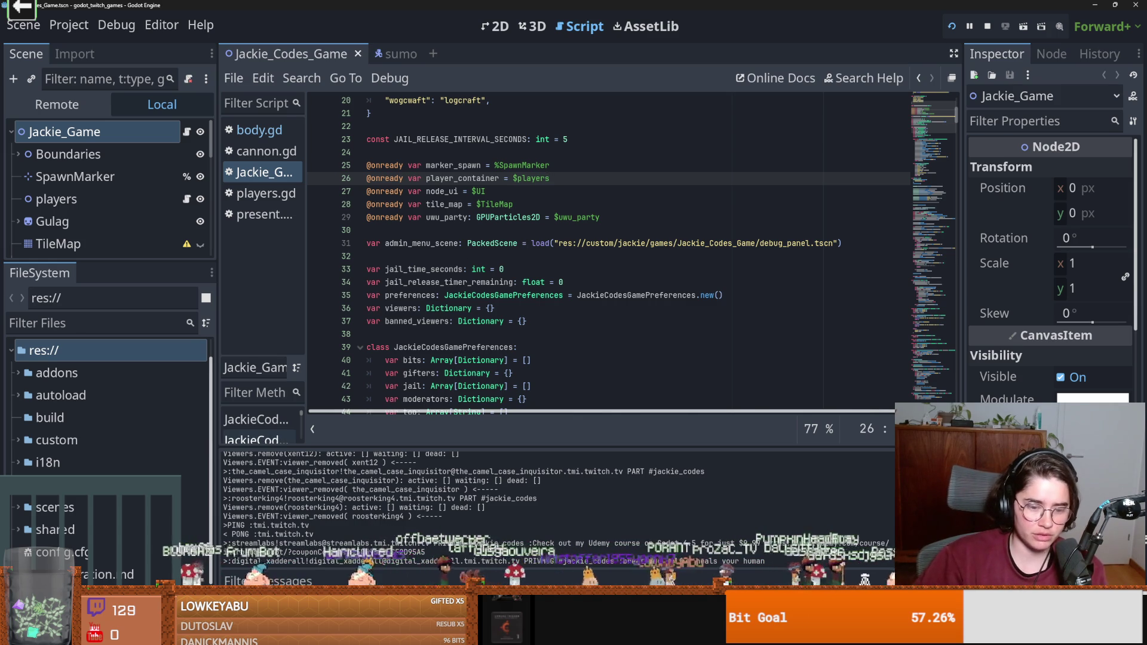
pyautogui.hotkey('alt', 'Tab')
pyautogui.click(463, 167)
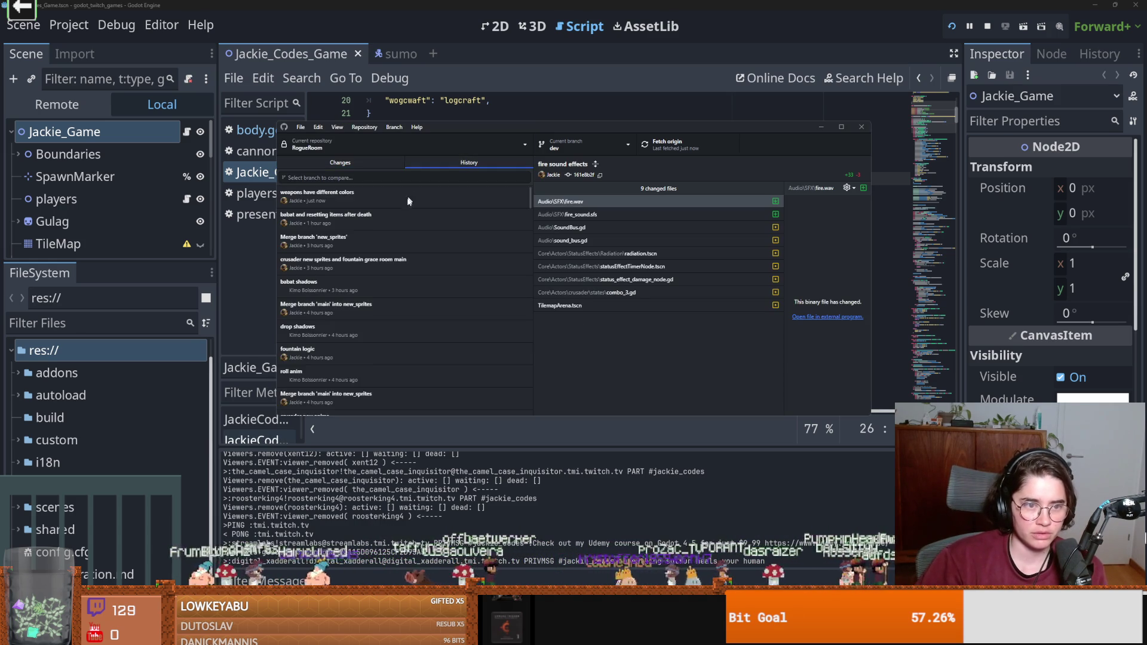
pyautogui.scroll(-3, 376, 233)
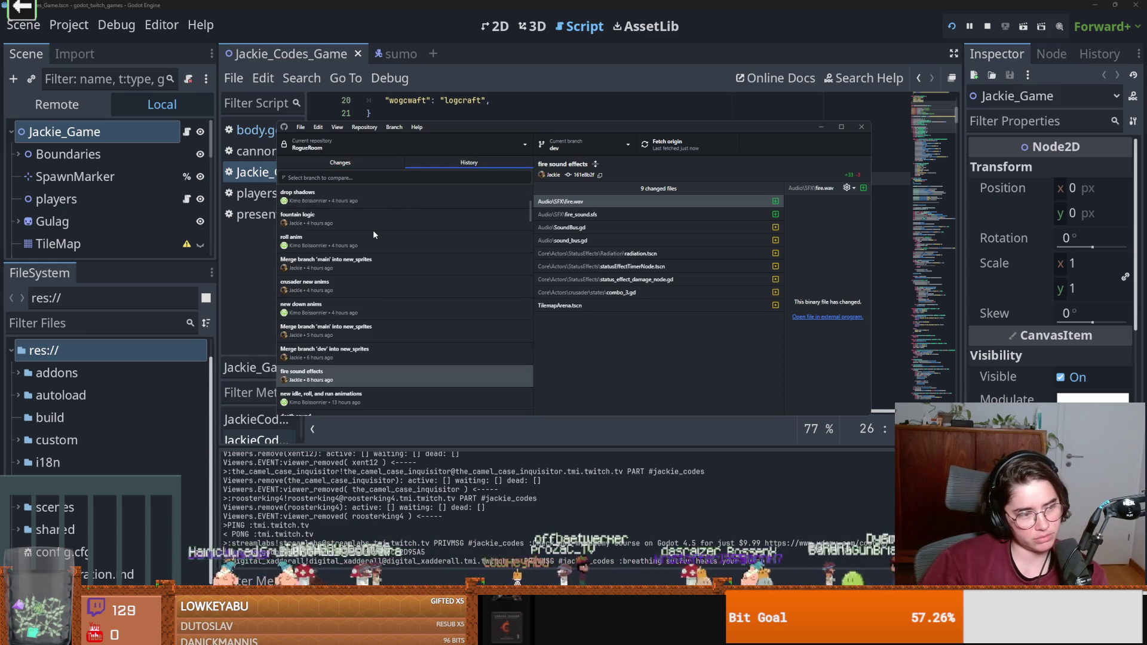
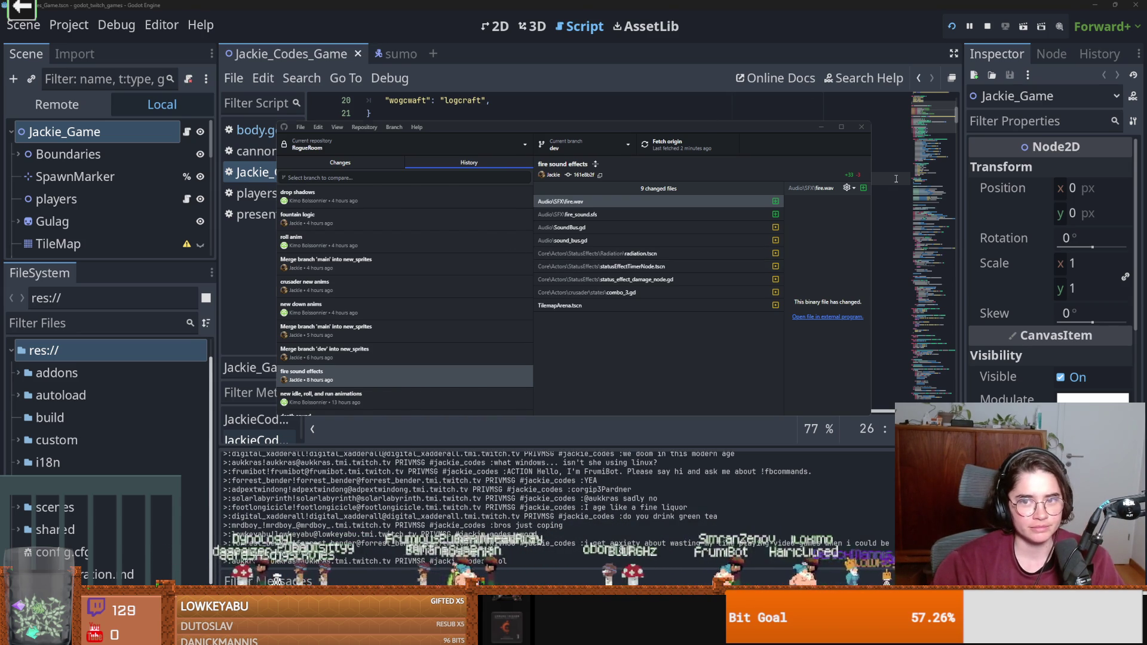
# Return from GitHub Desktop to Godot's Jackie_Codes_Game script and save the scene.
pyautogui.hotkey('alt', 'Tab')
pyautogui.hotkey('ctrl', 's')
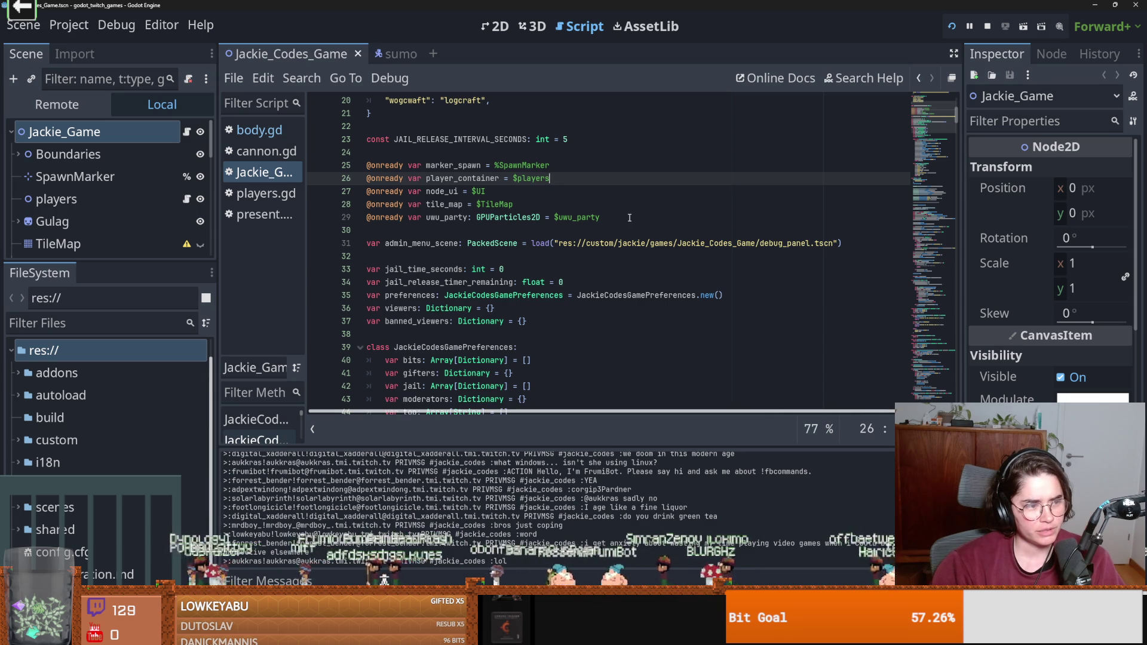
pyautogui.scroll(-1, 629, 218)
pyautogui.scroll(3, 629, 217)
pyautogui.scroll(-1, 629, 218)
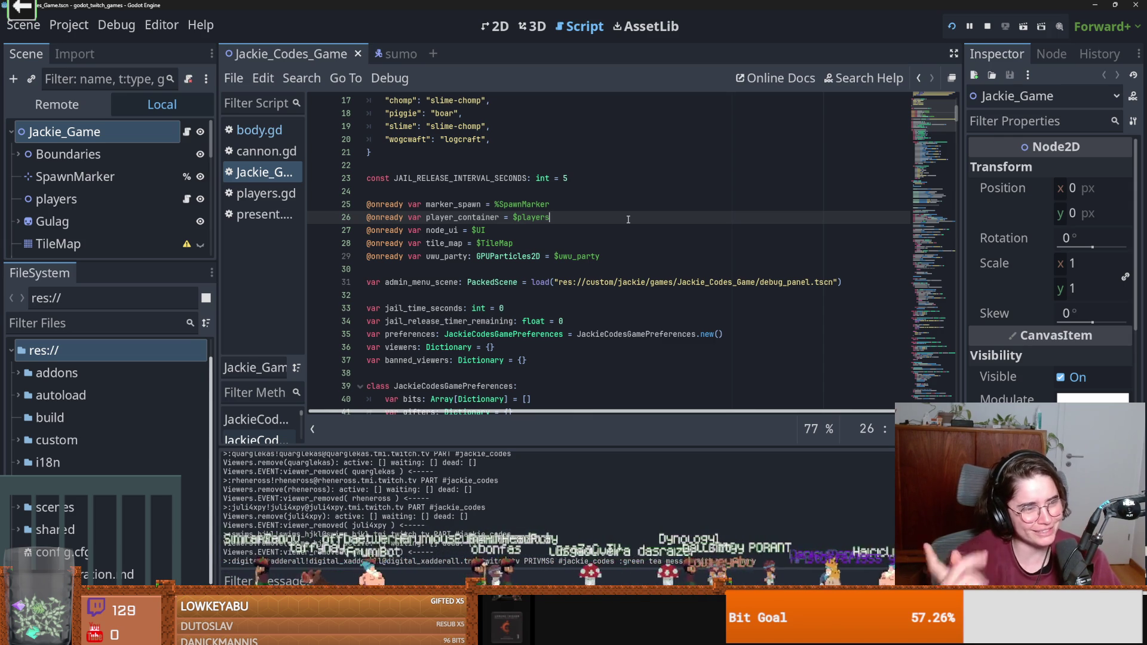
pyautogui.press('Down')
pyautogui.hotkey('shift', 'Down')
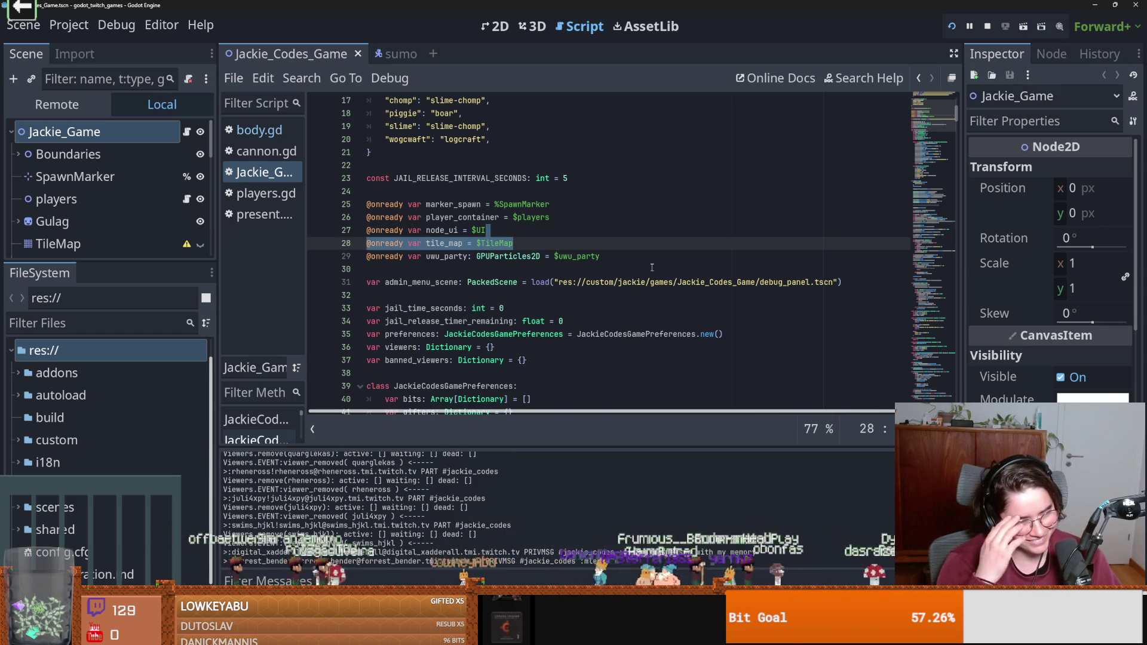
pyautogui.click(493, 243)
pyautogui.hotkey('ctrl', 's')
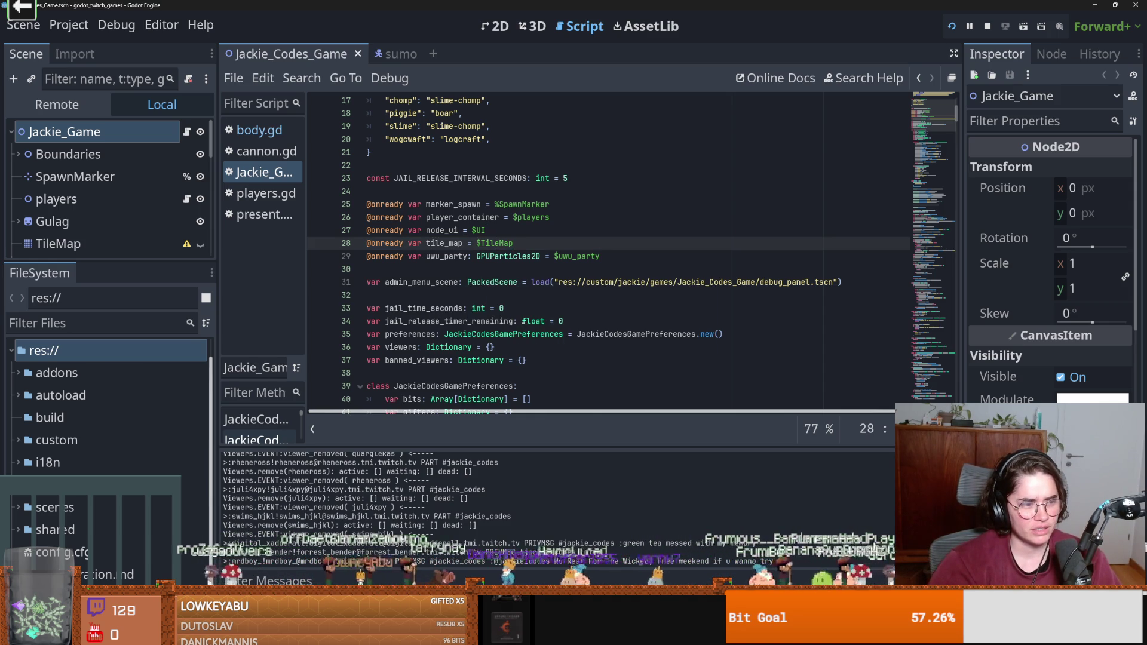
pyautogui.scroll(-4, 518, 328)
pyautogui.scroll(10, 514, 331)
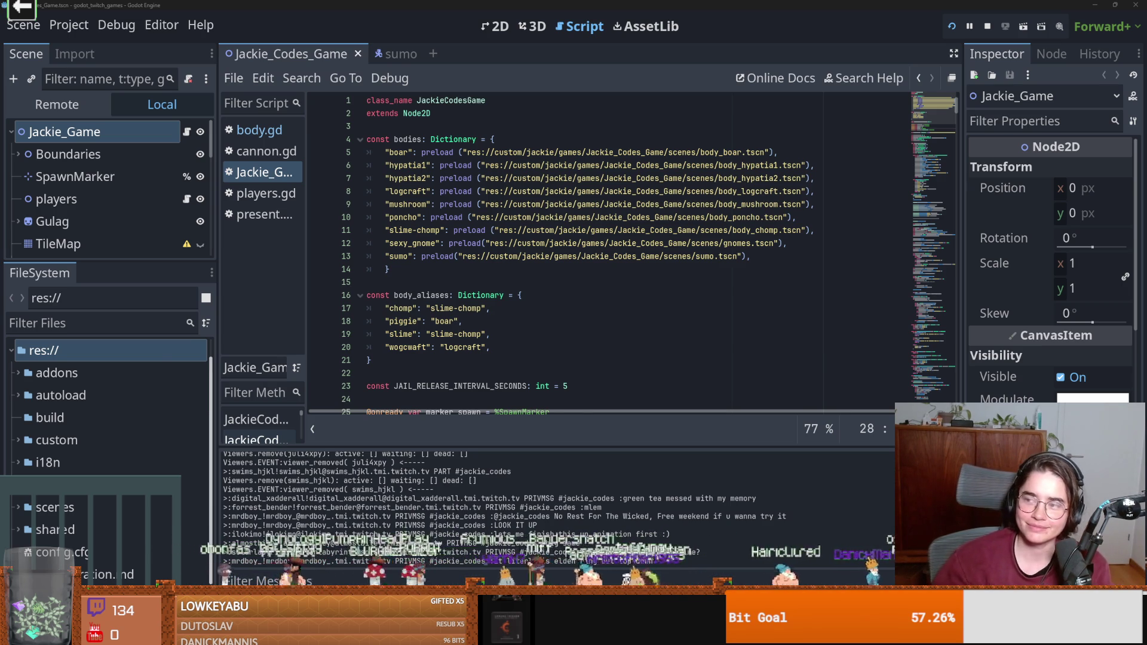
# Maximize Steam and play the No Rest for the Wicked trailer full screen.
pyautogui.hotkey('alt', 'Tab')
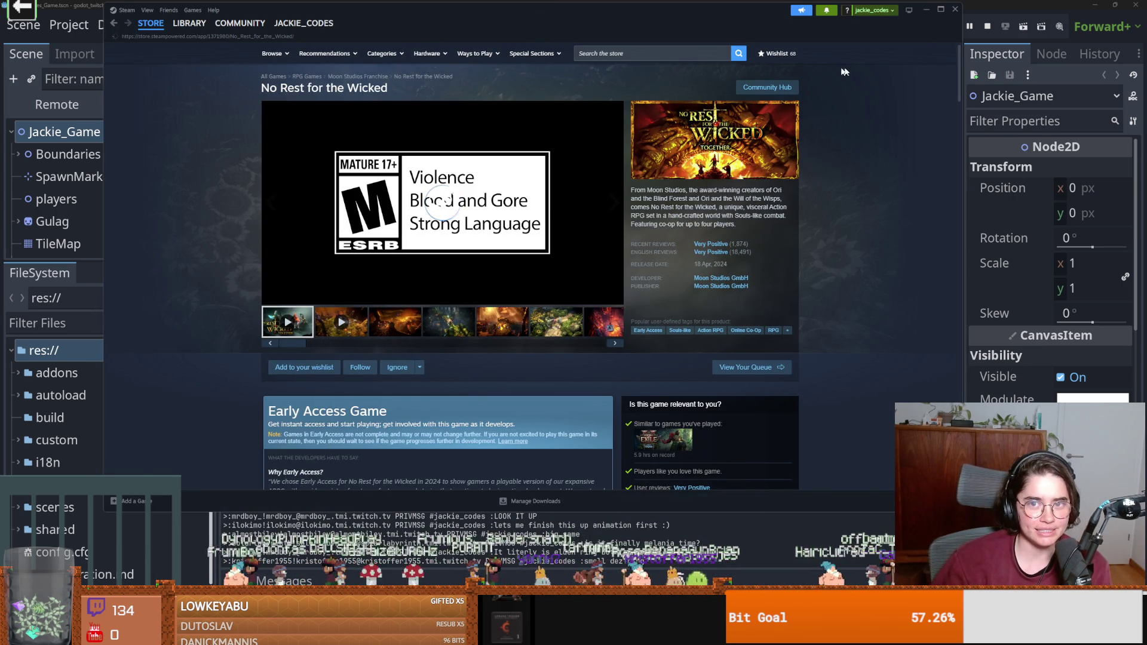
pyautogui.click(940, 9)
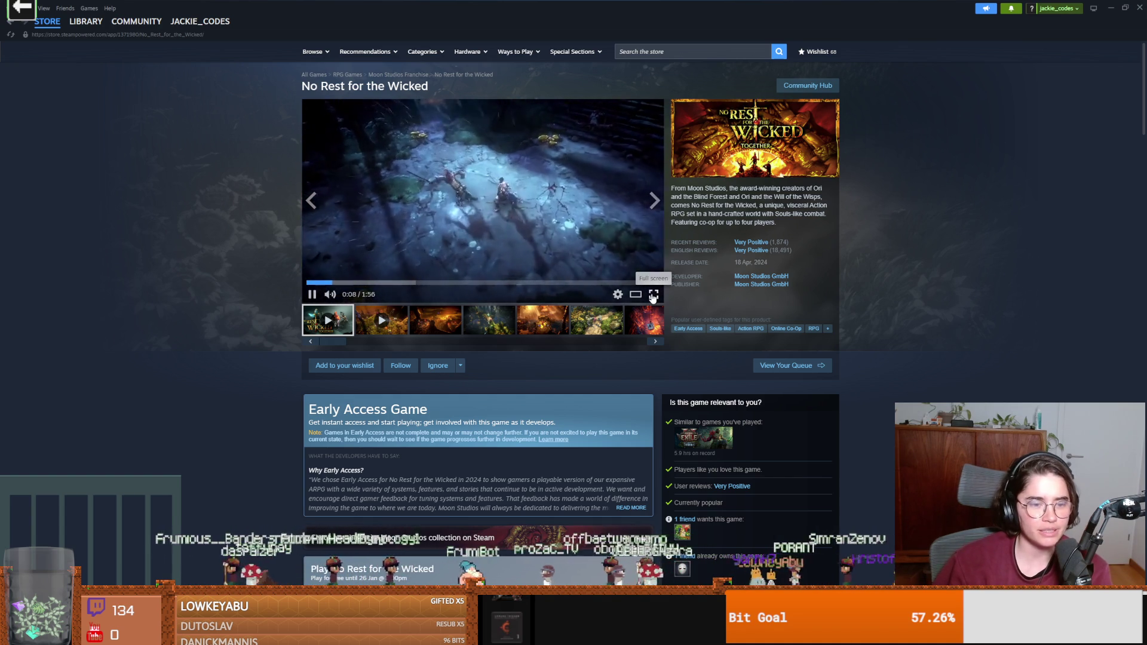
pyautogui.click(653, 296)
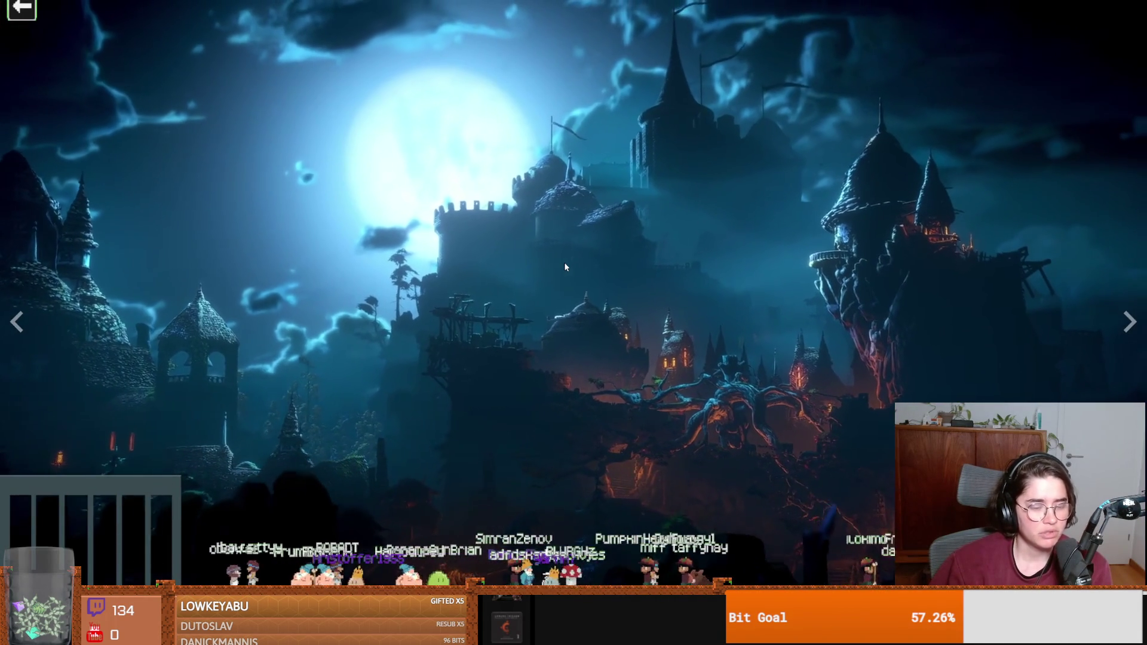
# Pause and resume the trailer, then exit full screen near 1:48 of 1:56.
pyautogui.click(596, 265)
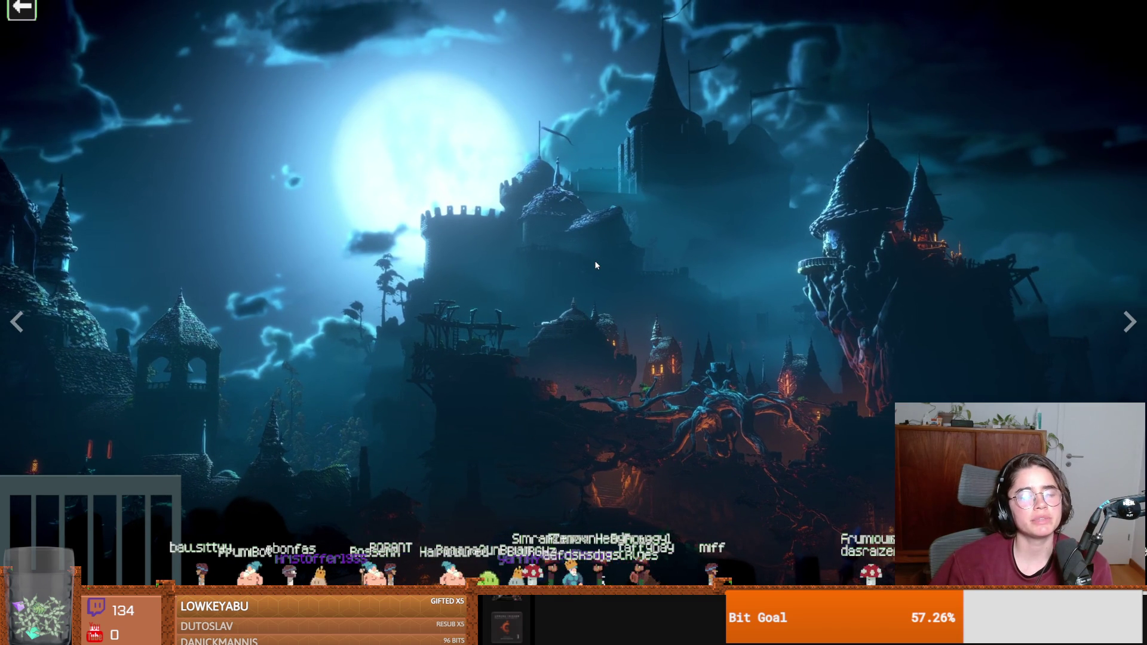
pyautogui.click(596, 265)
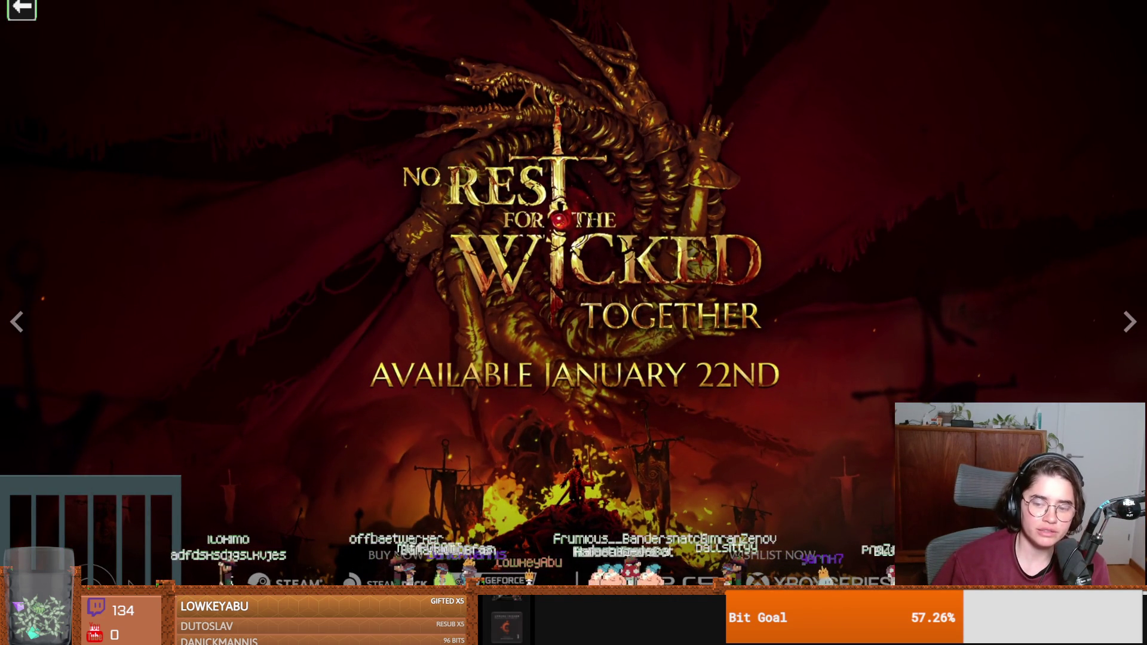
pyautogui.press('Escape')
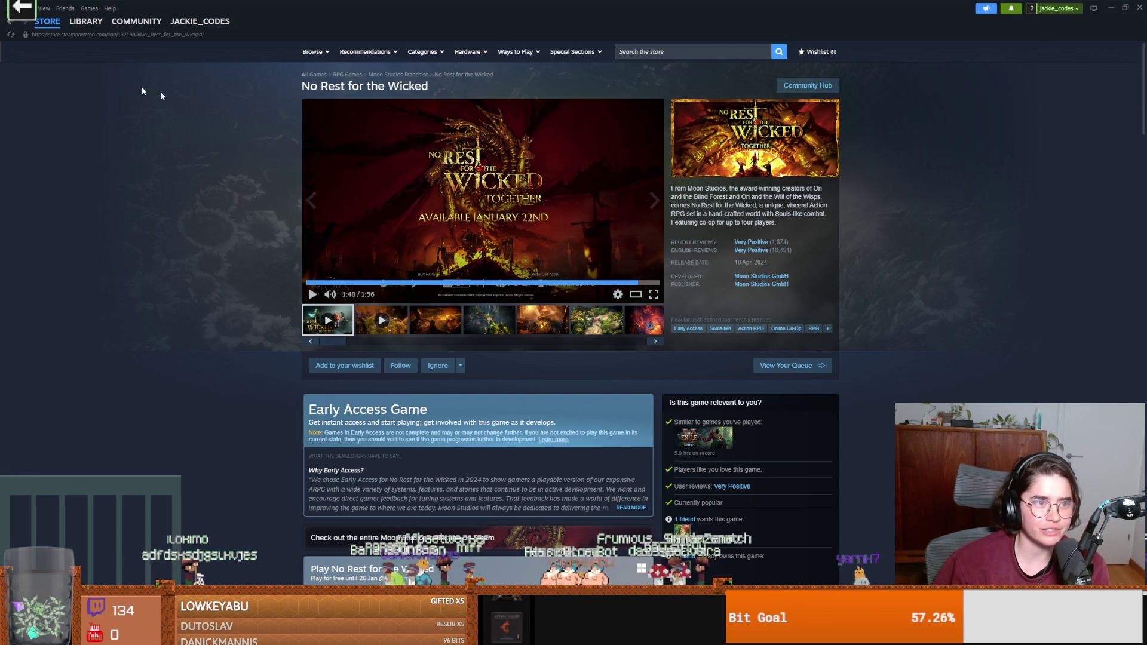
# Switch Steam to the game library, glancing back at the Godot script in between.
pyautogui.click(85, 21)
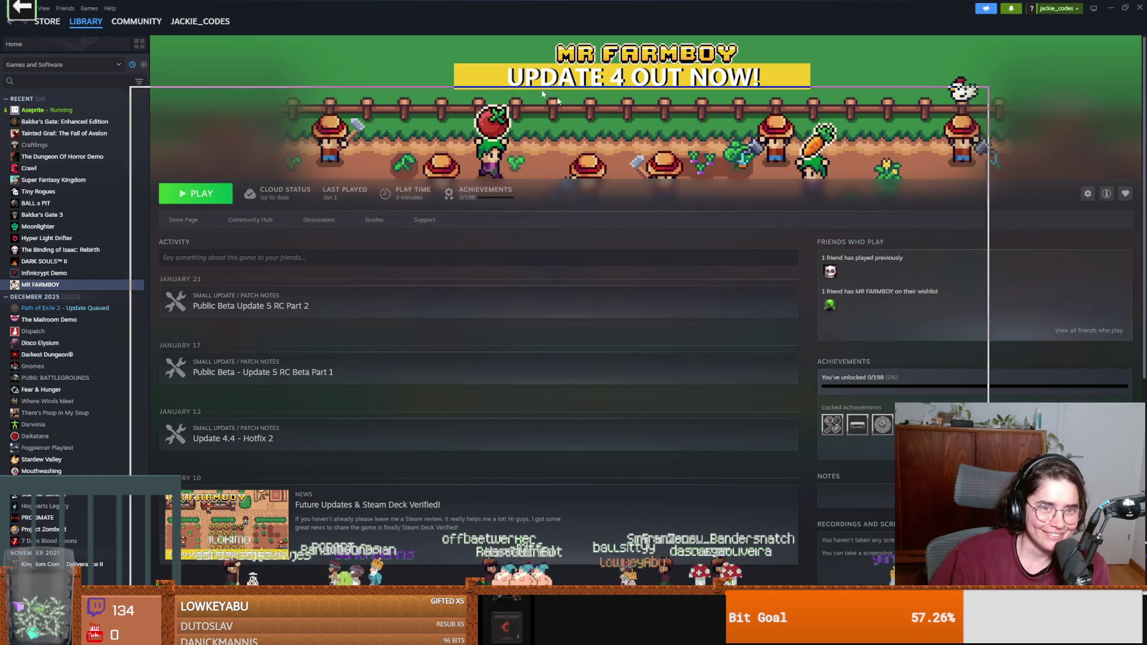
pyautogui.hotkey('alt', 'Tab')
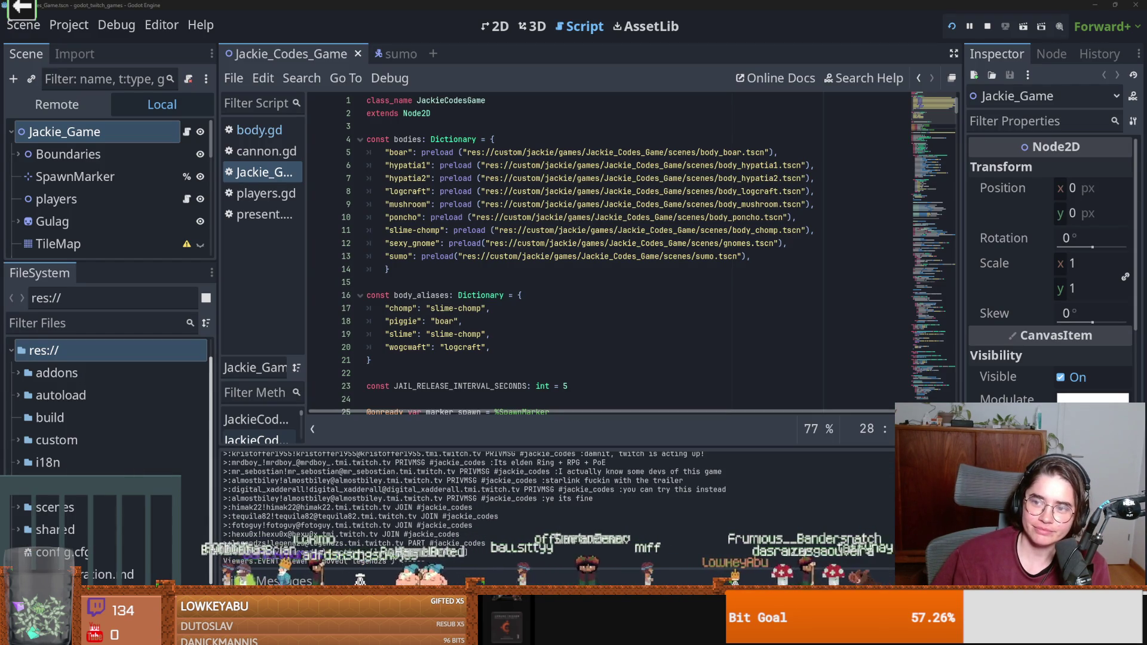
pyautogui.hotkey('alt', 'Tab')
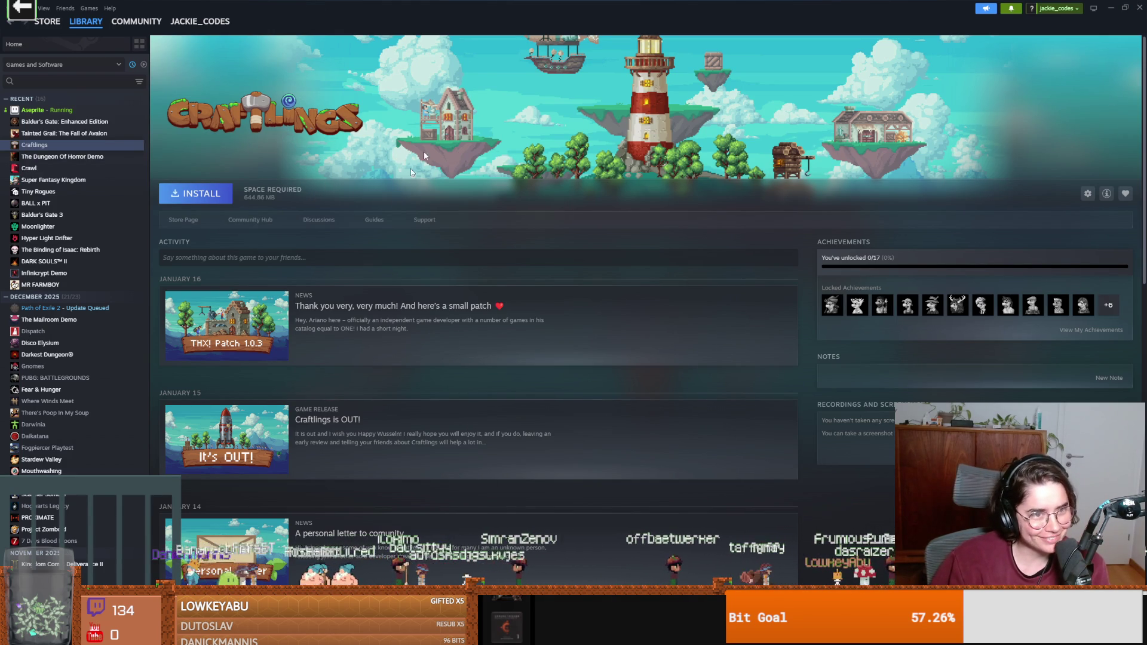
pyautogui.hotkey('alt', 'Tab')
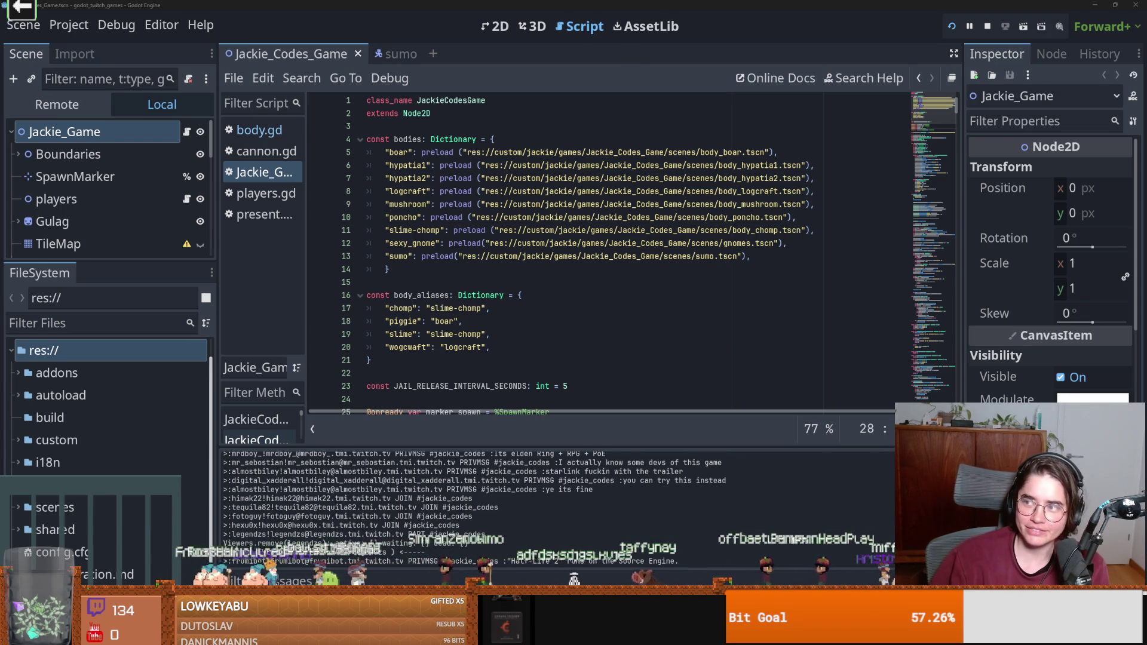
pyautogui.hotkey('alt', 'Tab')
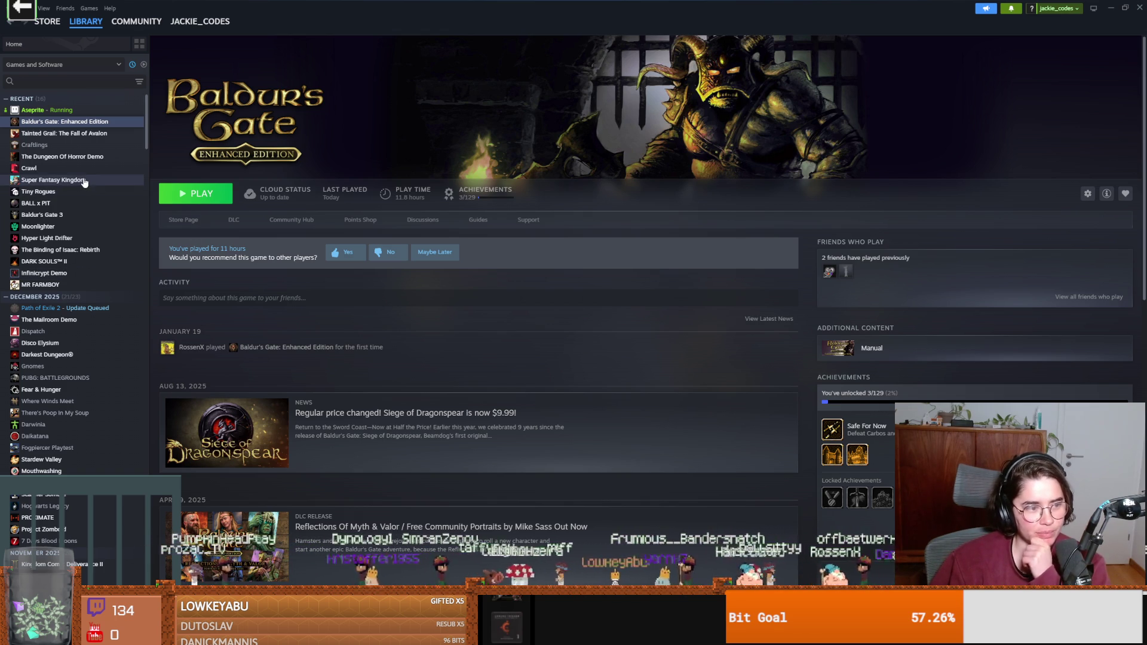
# Browse the Craftlings, Infinicrypt Demo, DARK SOULS II, Baldur's Gate 3, BALL x PIT, Tiny Rogues and Super Fantasy Kingdom pages.
pyautogui.click(77, 145)
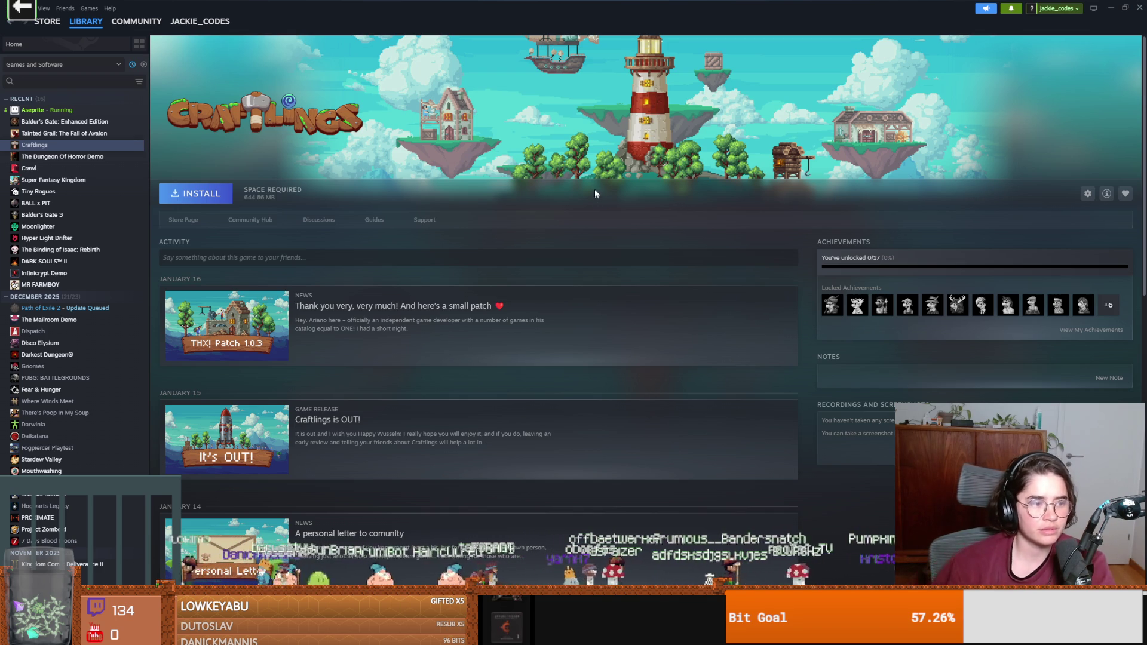
pyautogui.click(45, 276)
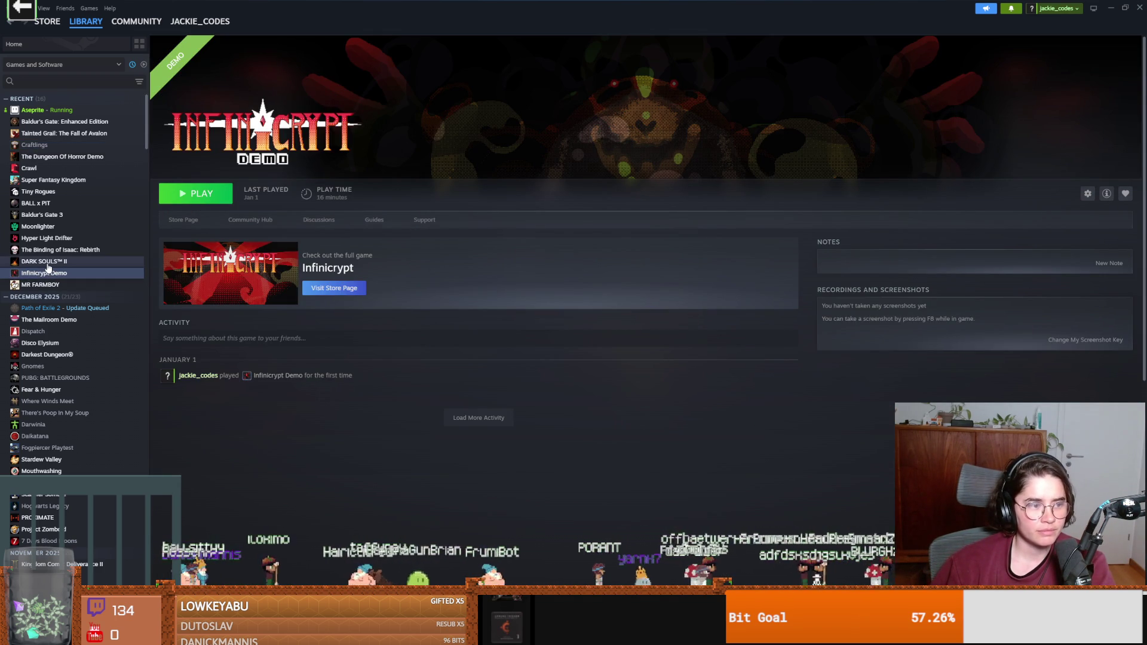
pyautogui.click(48, 263)
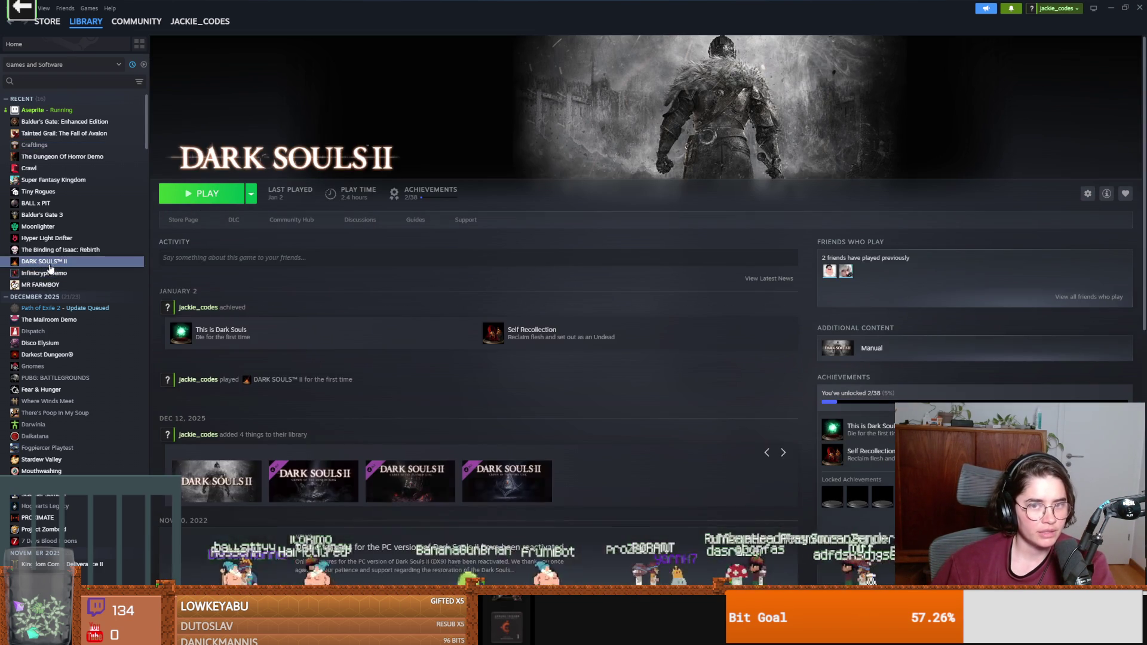
pyautogui.click(42, 215)
pyautogui.click(45, 203)
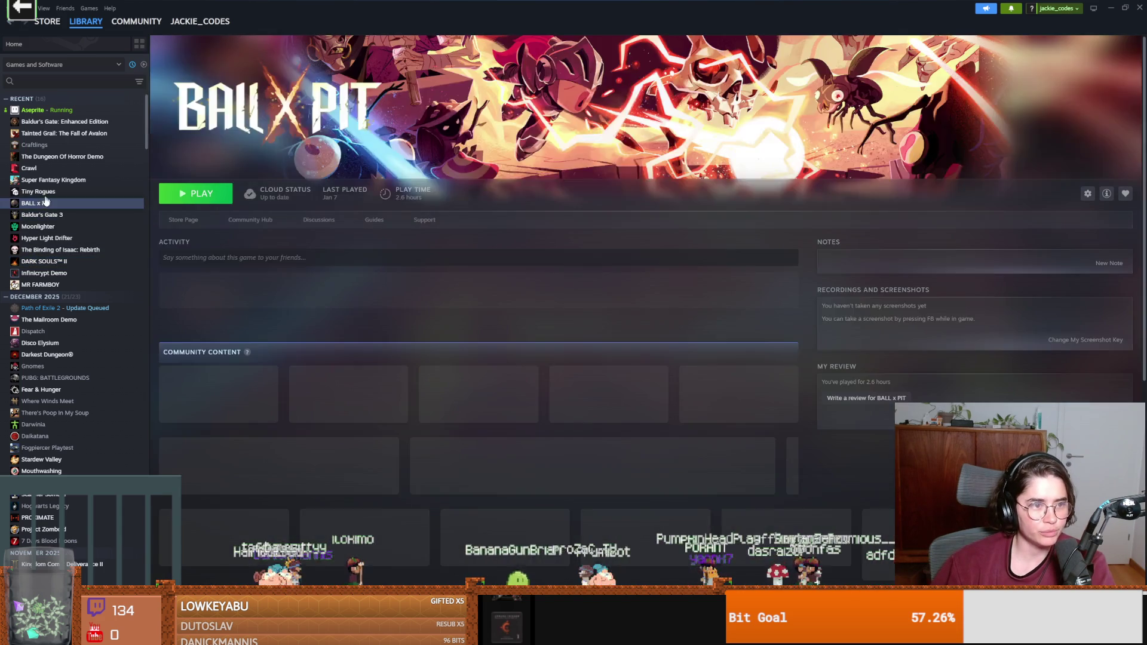
pyautogui.click(51, 191)
pyautogui.click(55, 181)
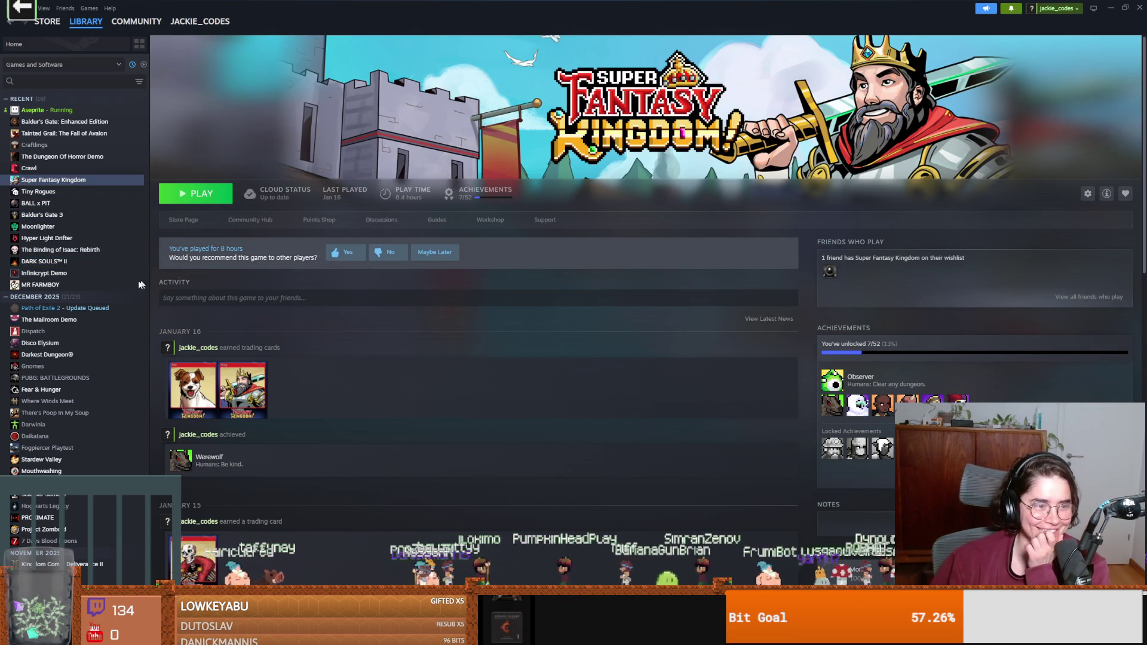
# Check Dispatch and There's Poop In My Soup, then settle on the Dispatch page.
pyautogui.click(47, 334)
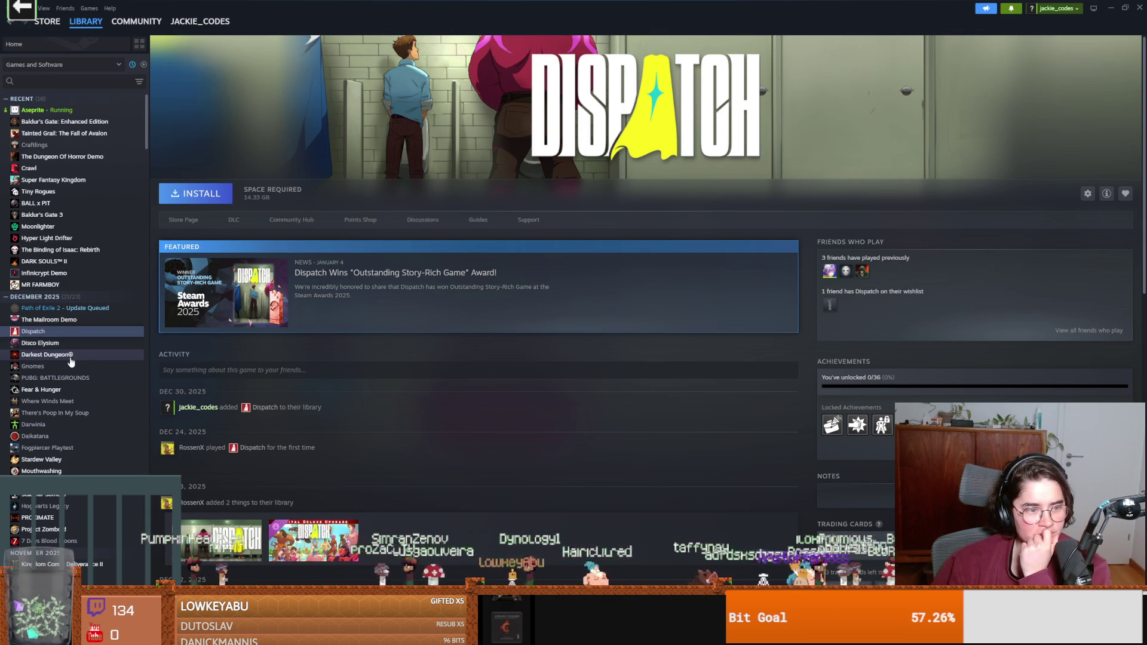
pyautogui.scroll(-1, 66, 356)
pyautogui.click(62, 369)
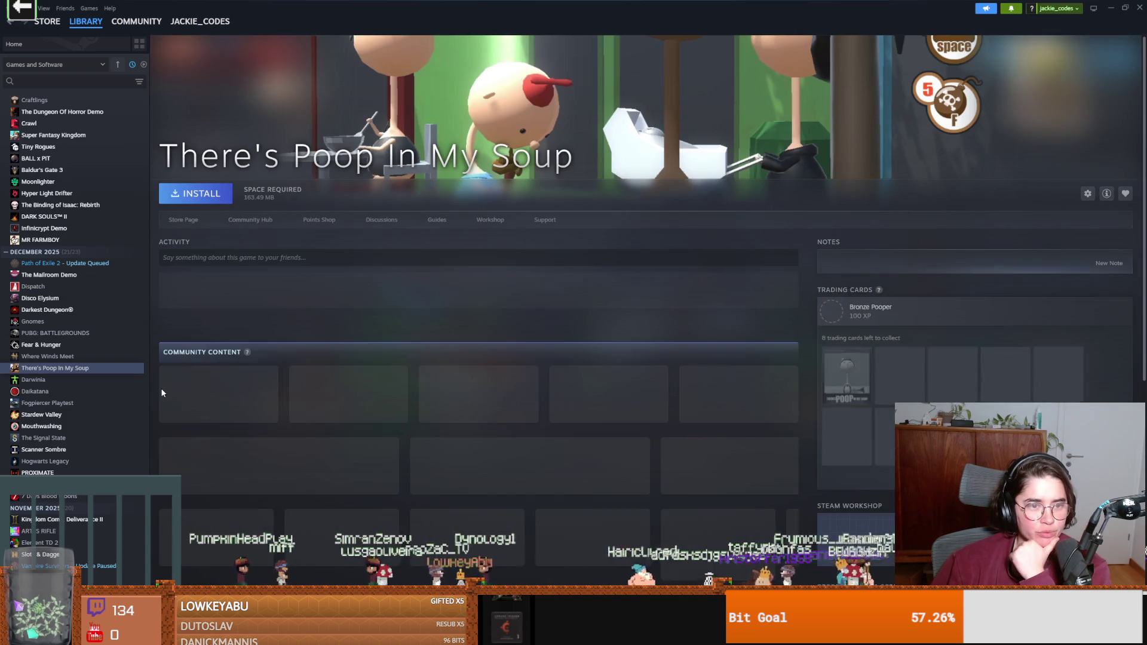
pyautogui.scroll(-2, 71, 386)
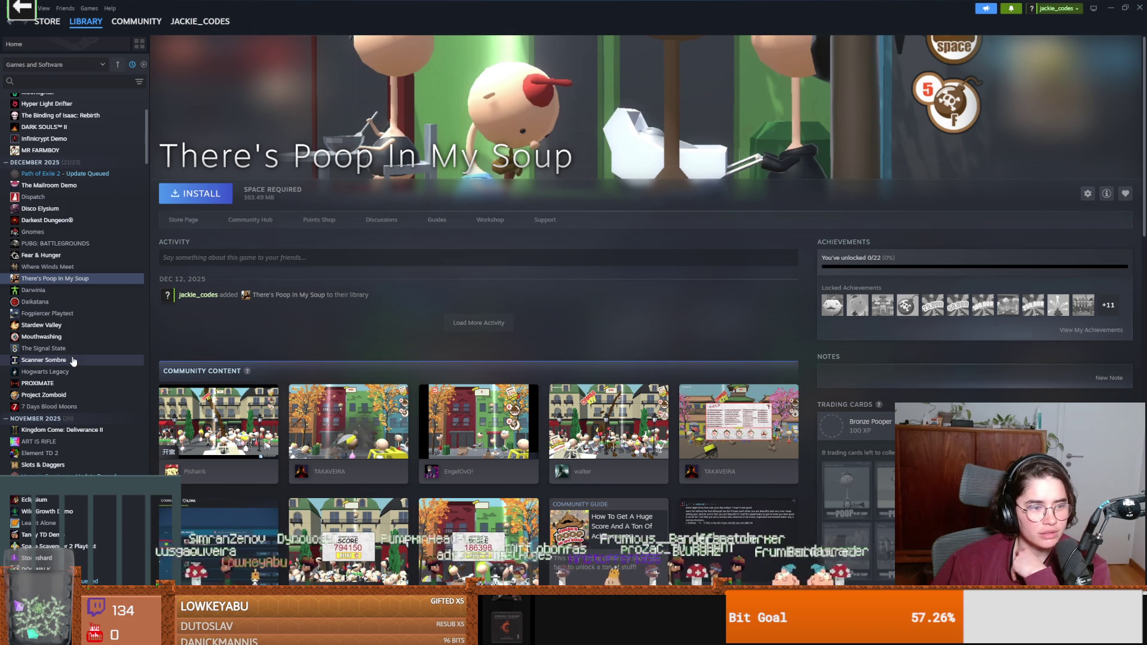
pyautogui.scroll(3, 72, 358)
pyautogui.click(49, 334)
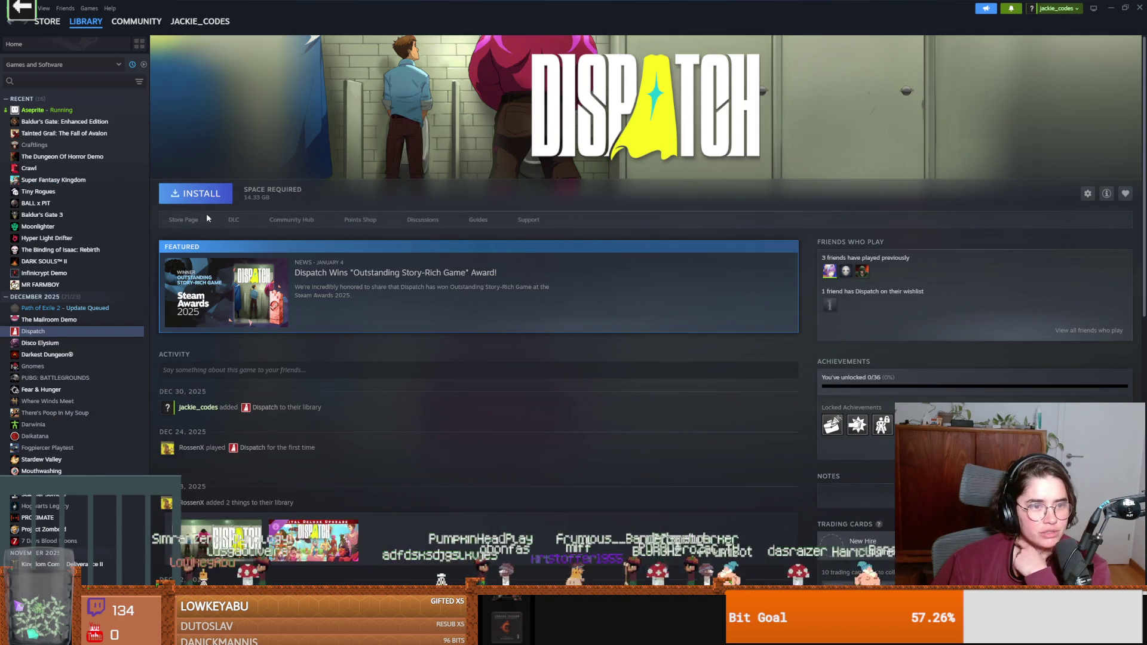
# Install Dispatch to Local Drive (C:), accept its EULA, and start the download immediately.
pyautogui.click(197, 193)
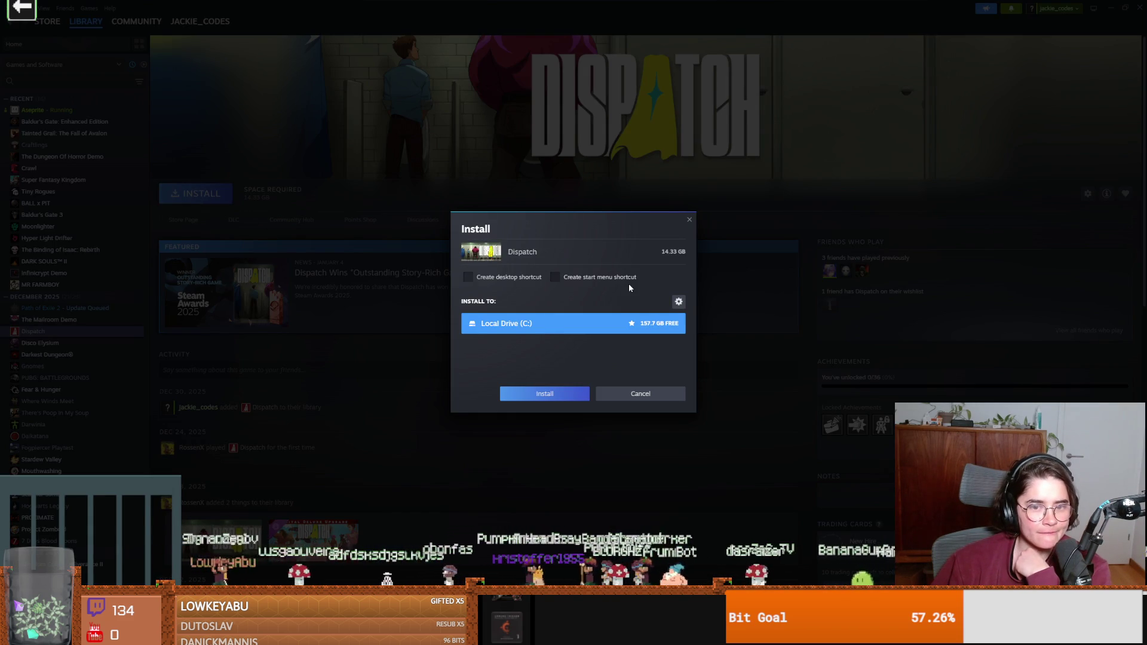
pyautogui.click(556, 394)
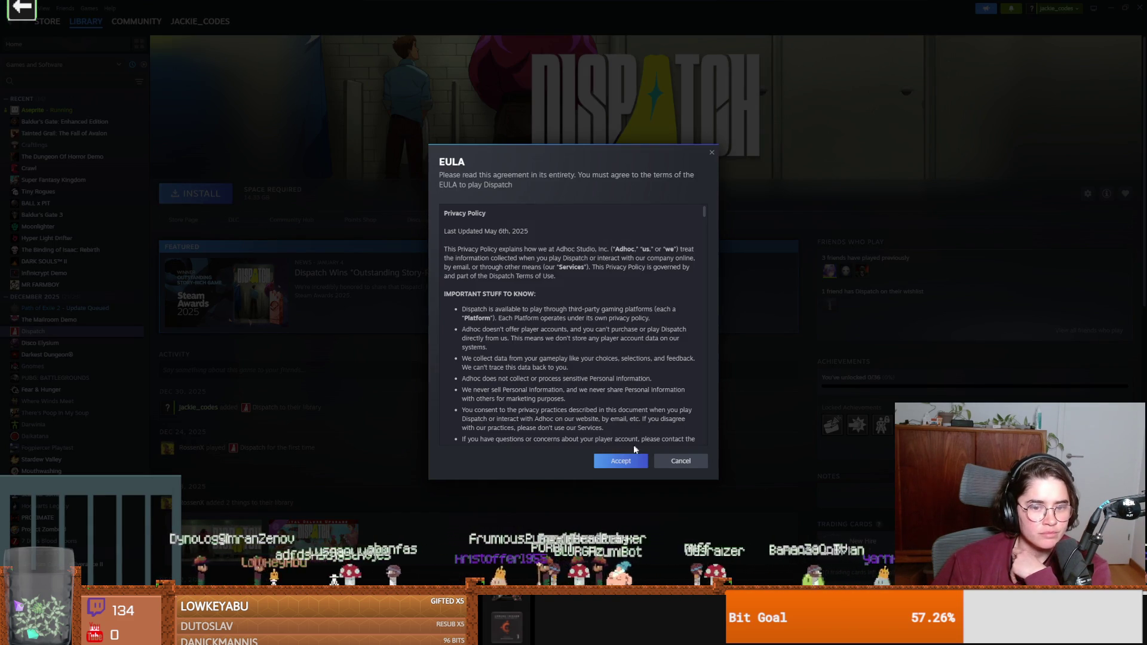
pyautogui.click(622, 462)
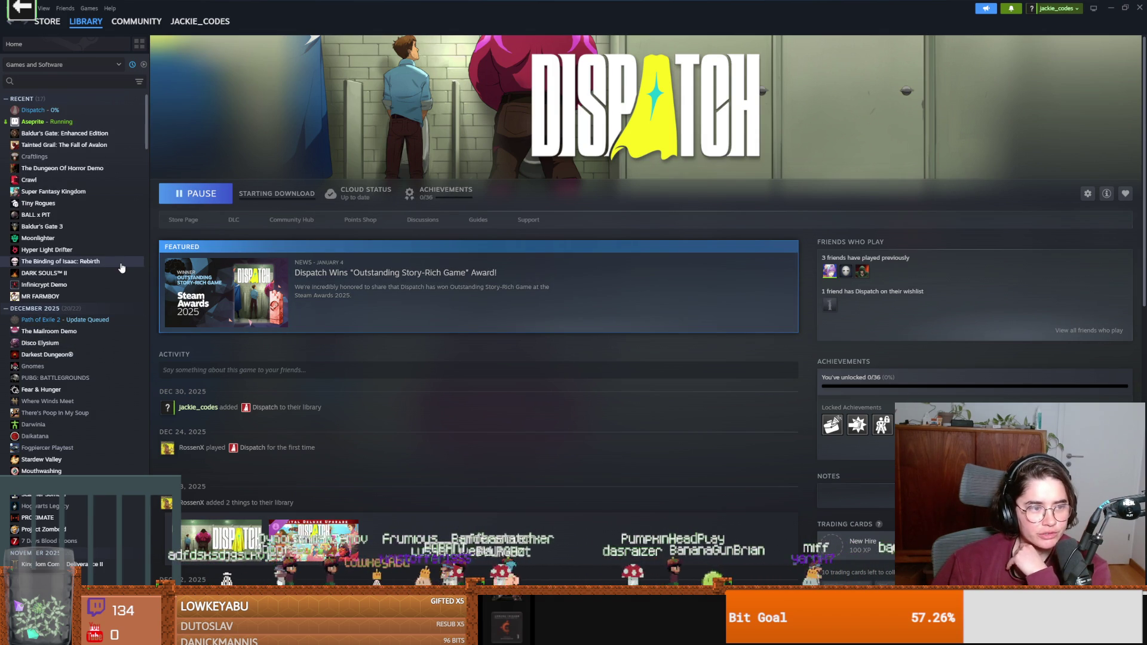
pyautogui.click(200, 193)
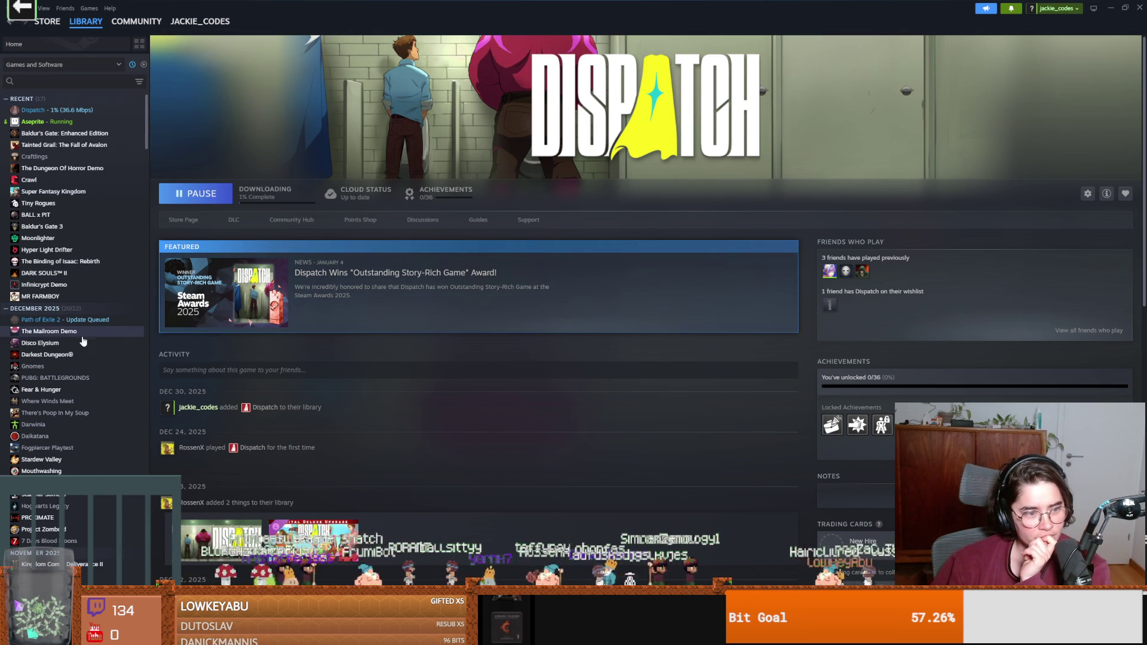
pyautogui.scroll(-5, 71, 338)
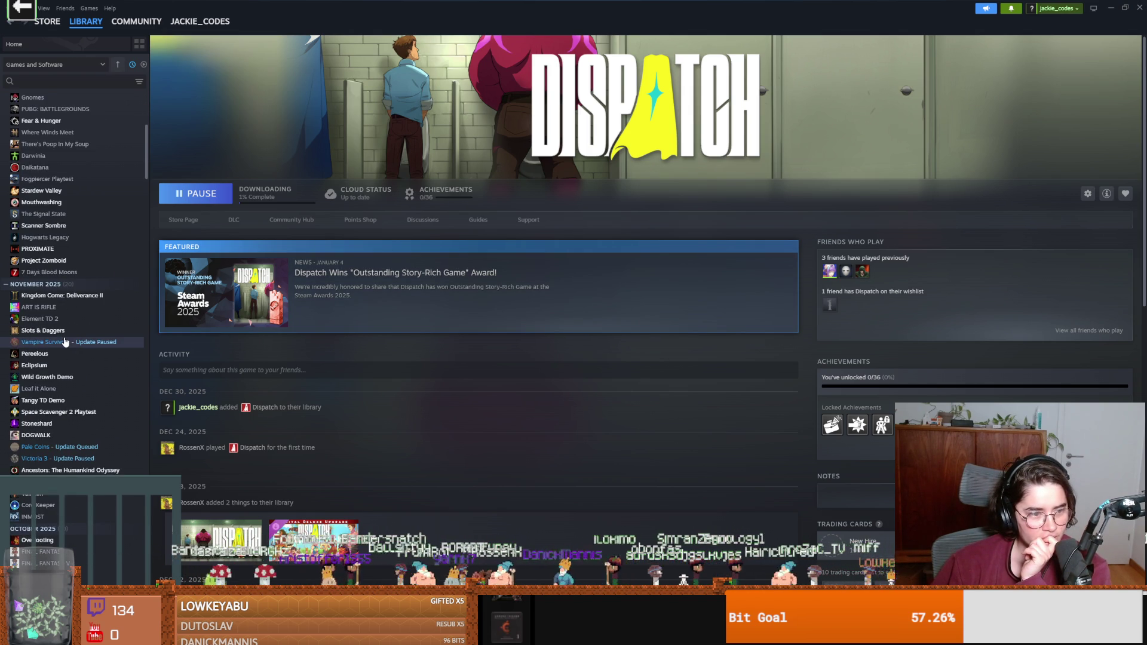
pyautogui.scroll(5, 64, 342)
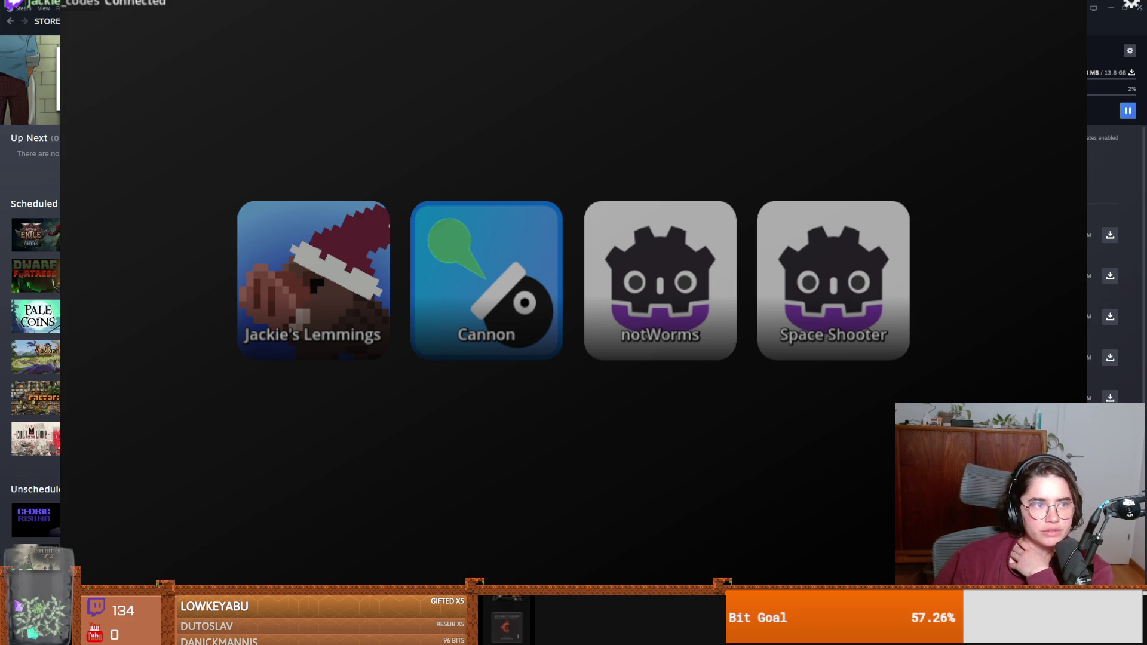
# Go back to the game library and launch the Cannon game.
pyautogui.click(10, 22)
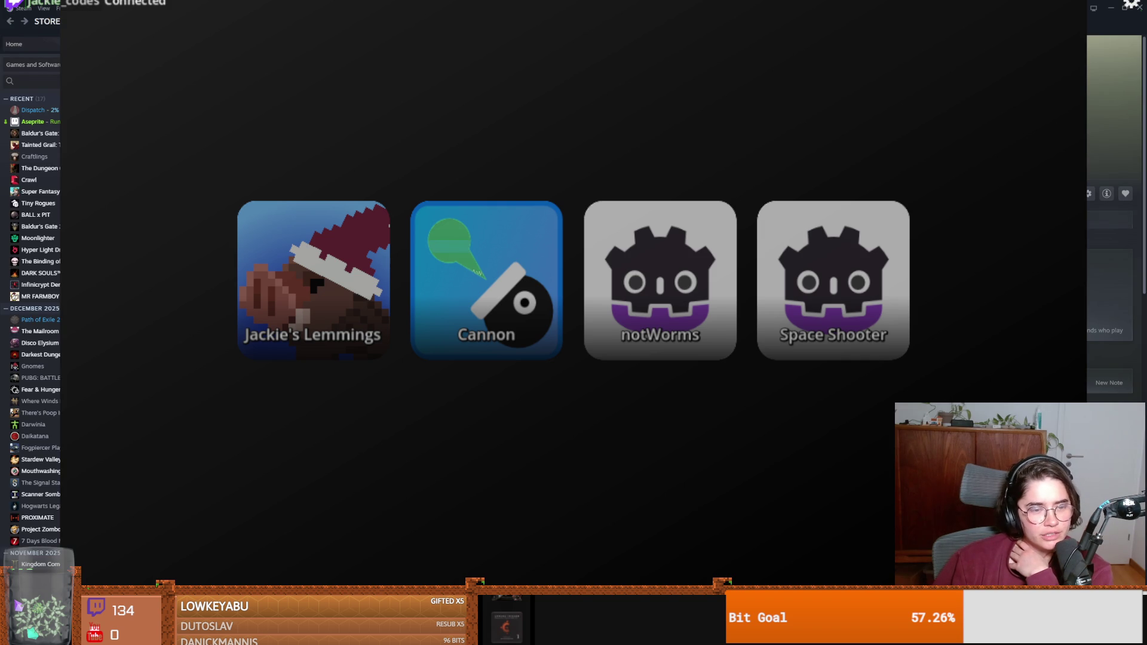
pyautogui.press('Return')
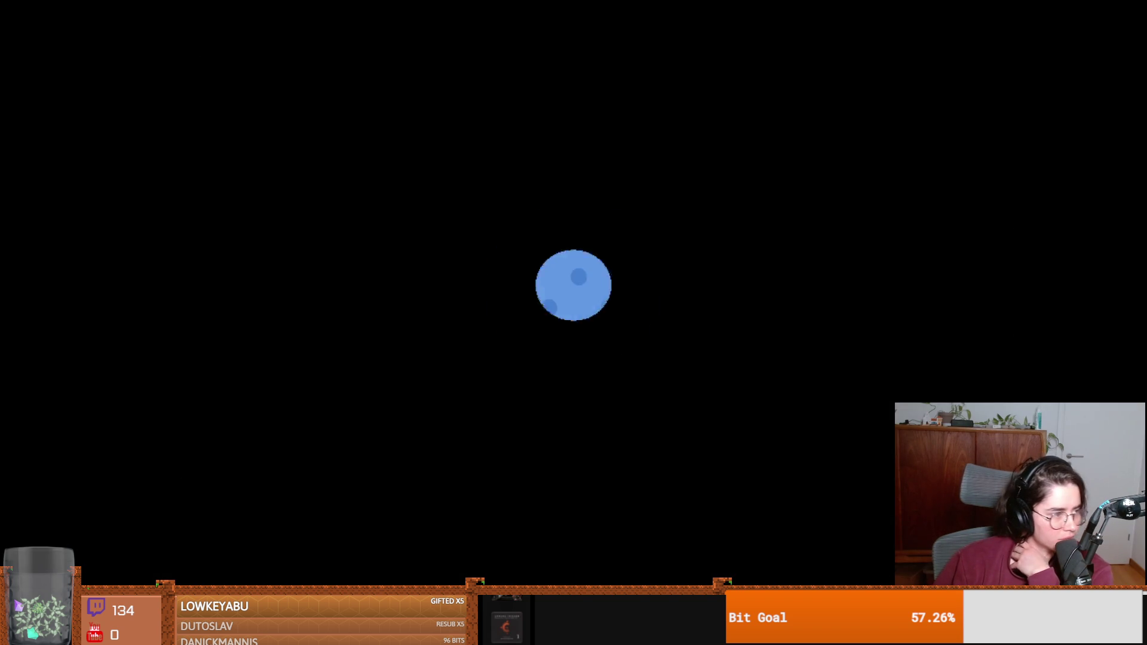